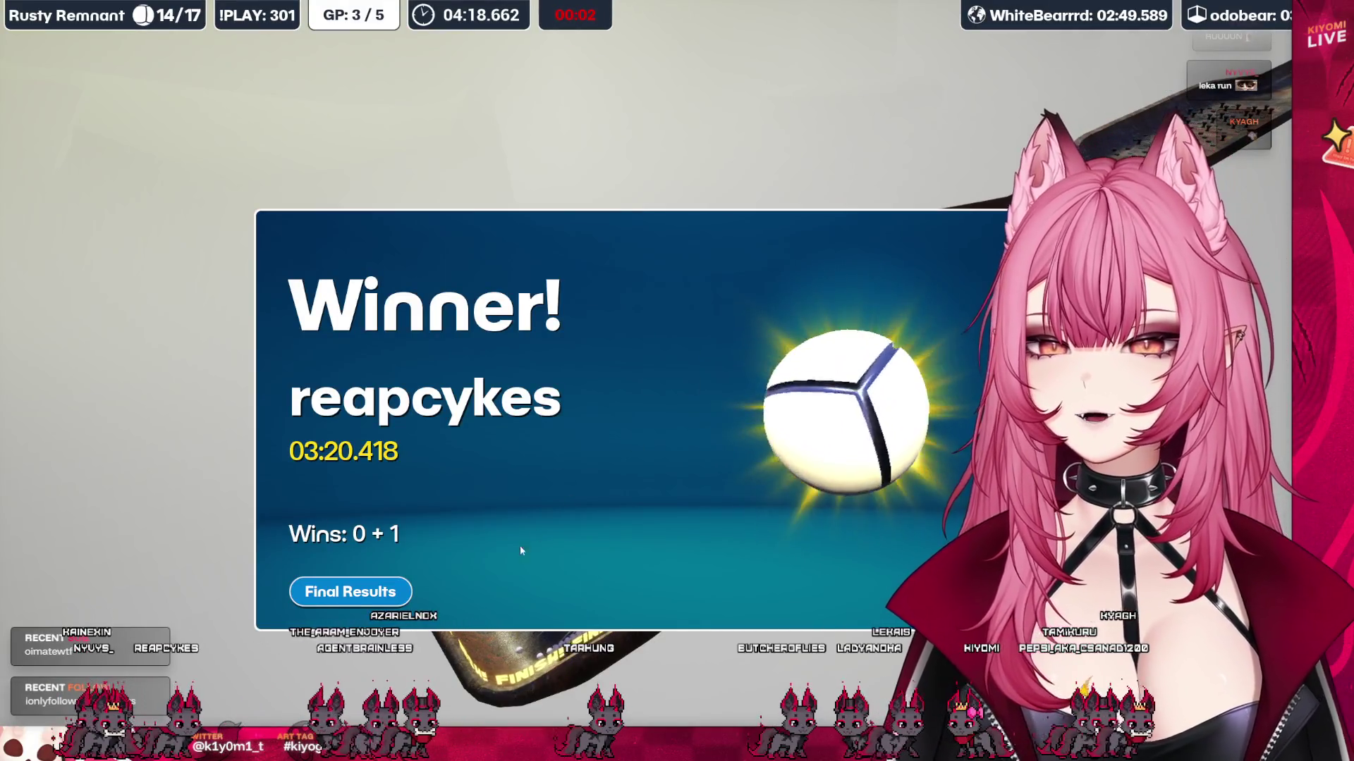
Open the Final Results leaderboard for the finished Rusty Remnant race.
{"action": "left_click", "coordinate": [353, 591]}
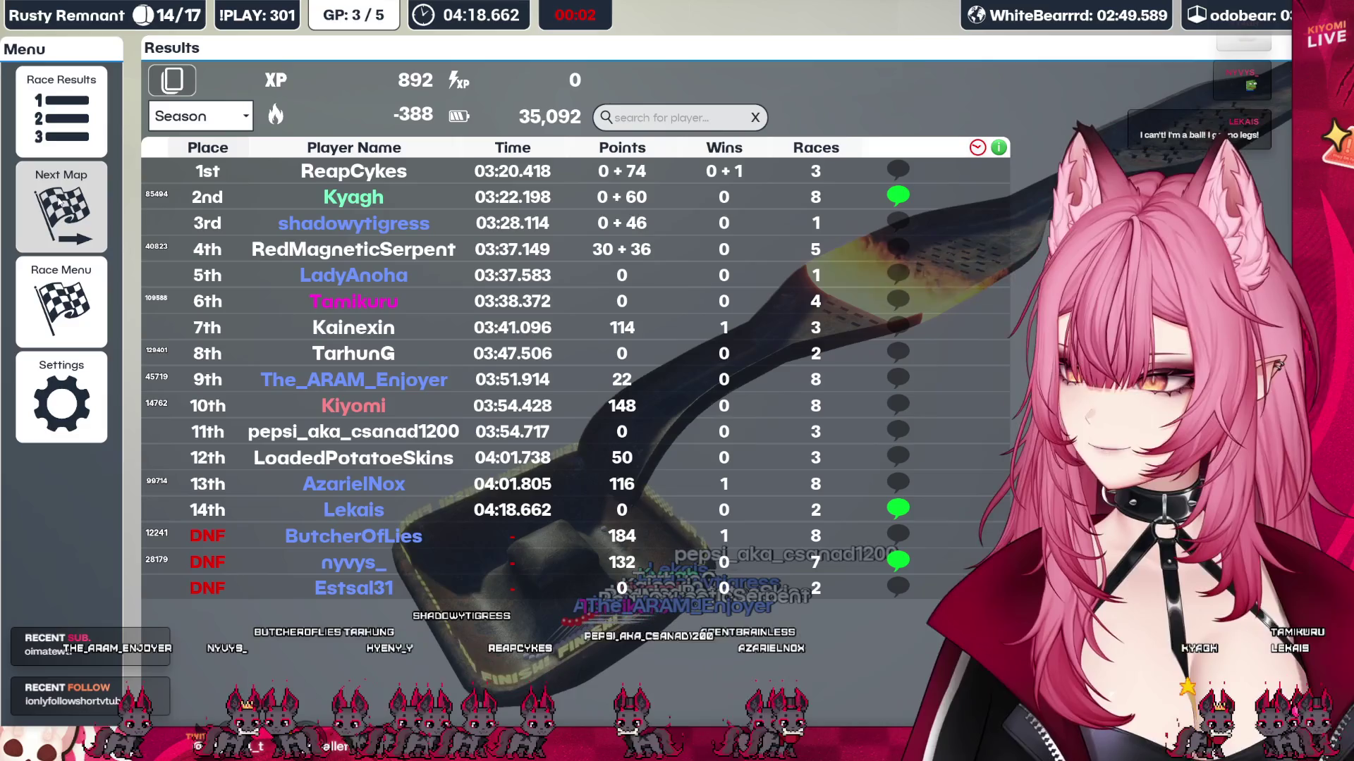
Start Grand Prix race 4/5 on The Raging Pin and let it run to a winner.
{"action": "left_click", "coordinate": [59, 203]}
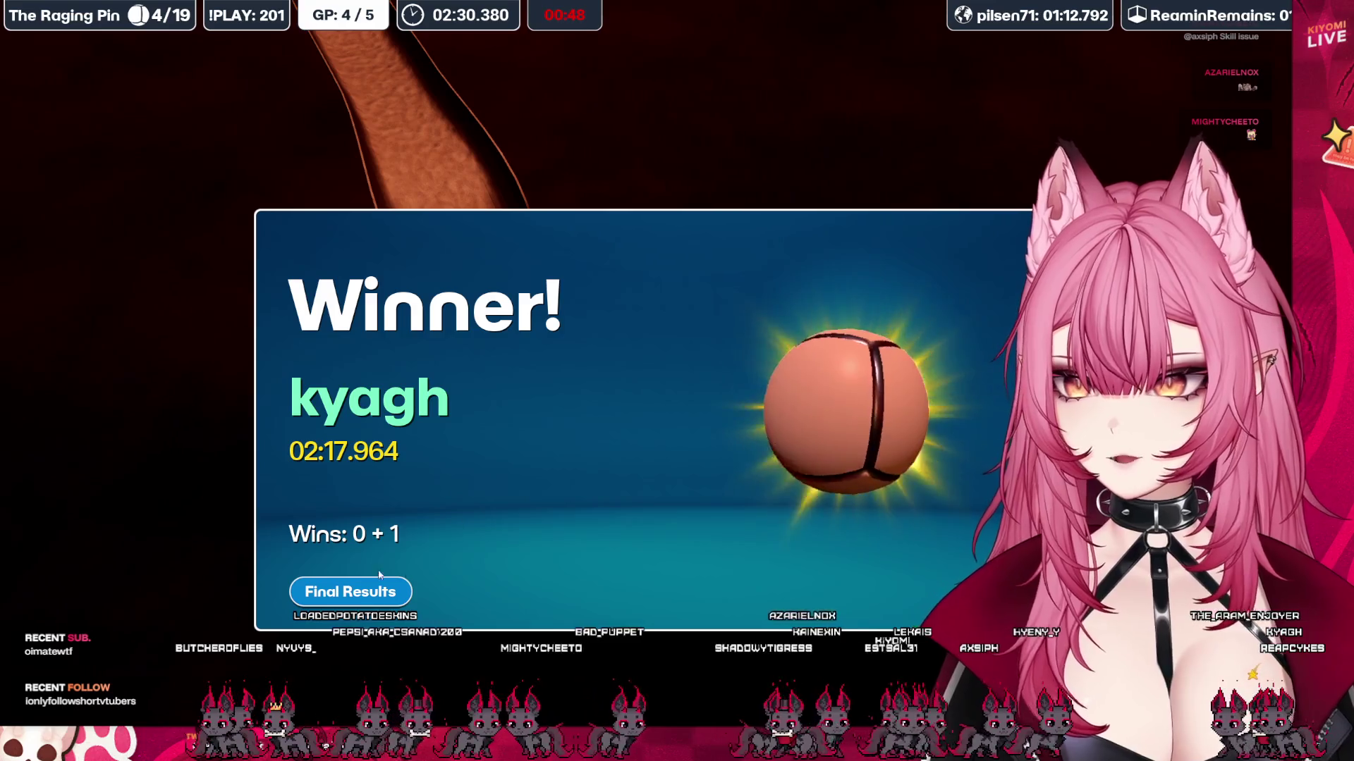
Show The Raging Pin leaderboard, then launch final race 5/5 on Hard Landing.
{"action": "left_click", "coordinate": [359, 589]}
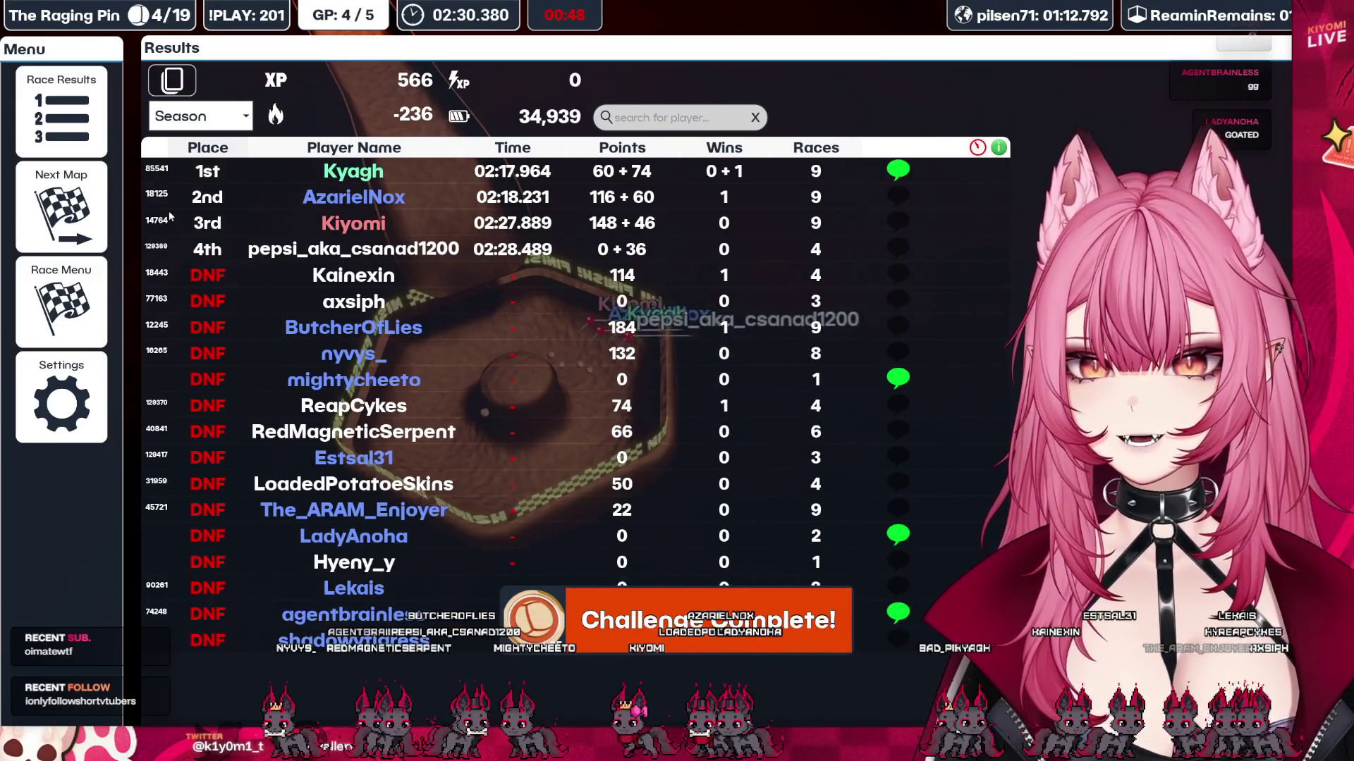
{"action": "left_click", "coordinate": [90, 216]}
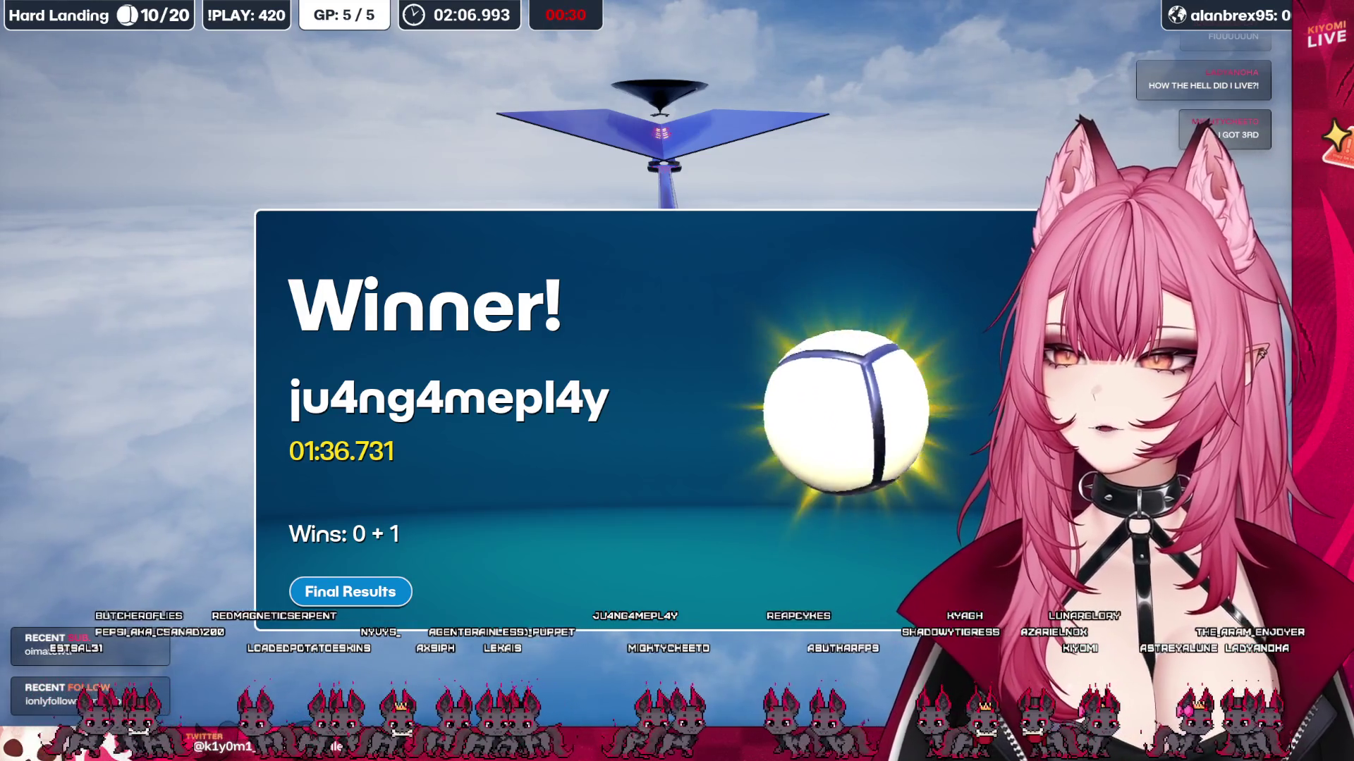
View the full race results table, then finish the Grand Prix to the podium.
{"action": "left_click", "coordinate": [334, 592]}
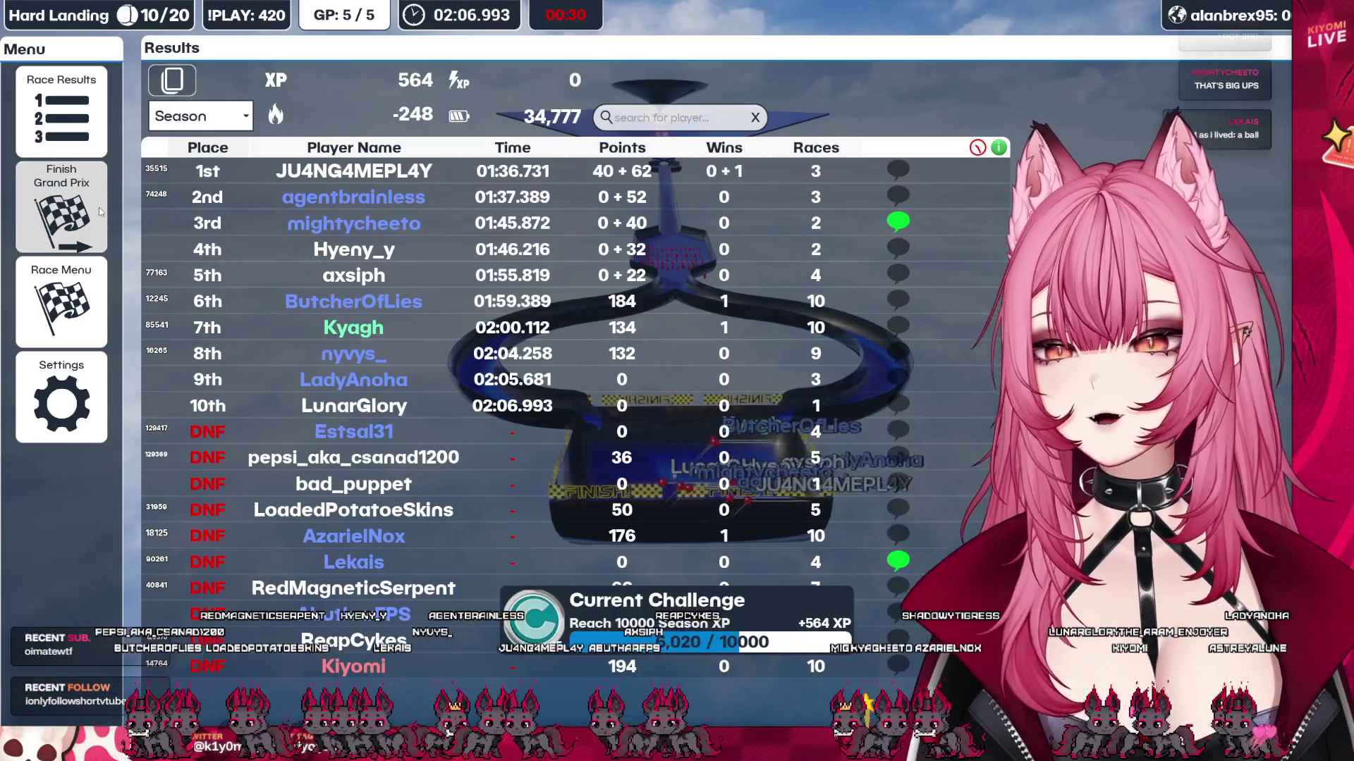
{"action": "left_click", "coordinate": [102, 211]}
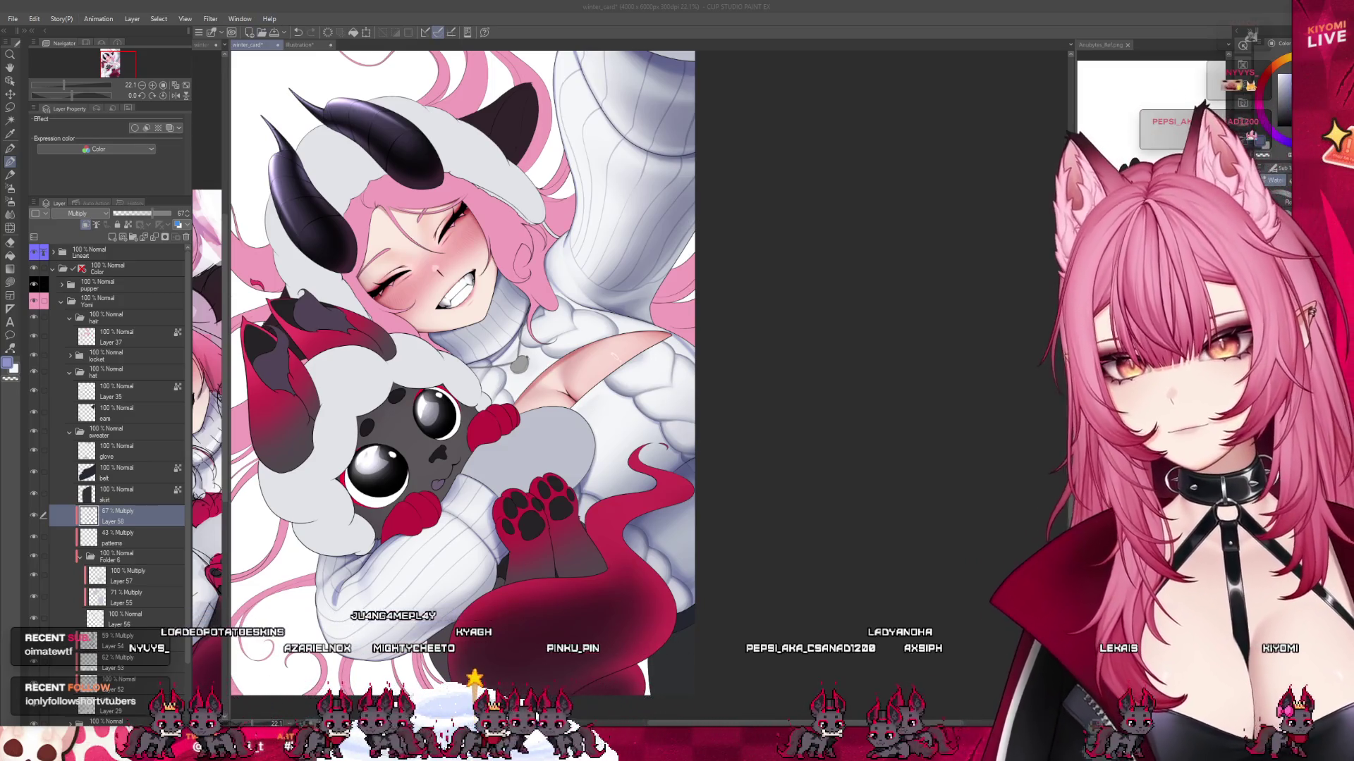
Zoom the winter card and tilt the canvas to about 40 degrees for drawing.
{"action": "scroll", "coordinate": [466, 353], "scroll_direction": "down", "scroll_amount": 3}
{"action": "scroll", "coordinate": [465, 423], "scroll_direction": "up", "scroll_amount": 5}
{"action": "scroll", "coordinate": [465, 423], "scroll_direction": "up", "scroll_amount": 1}
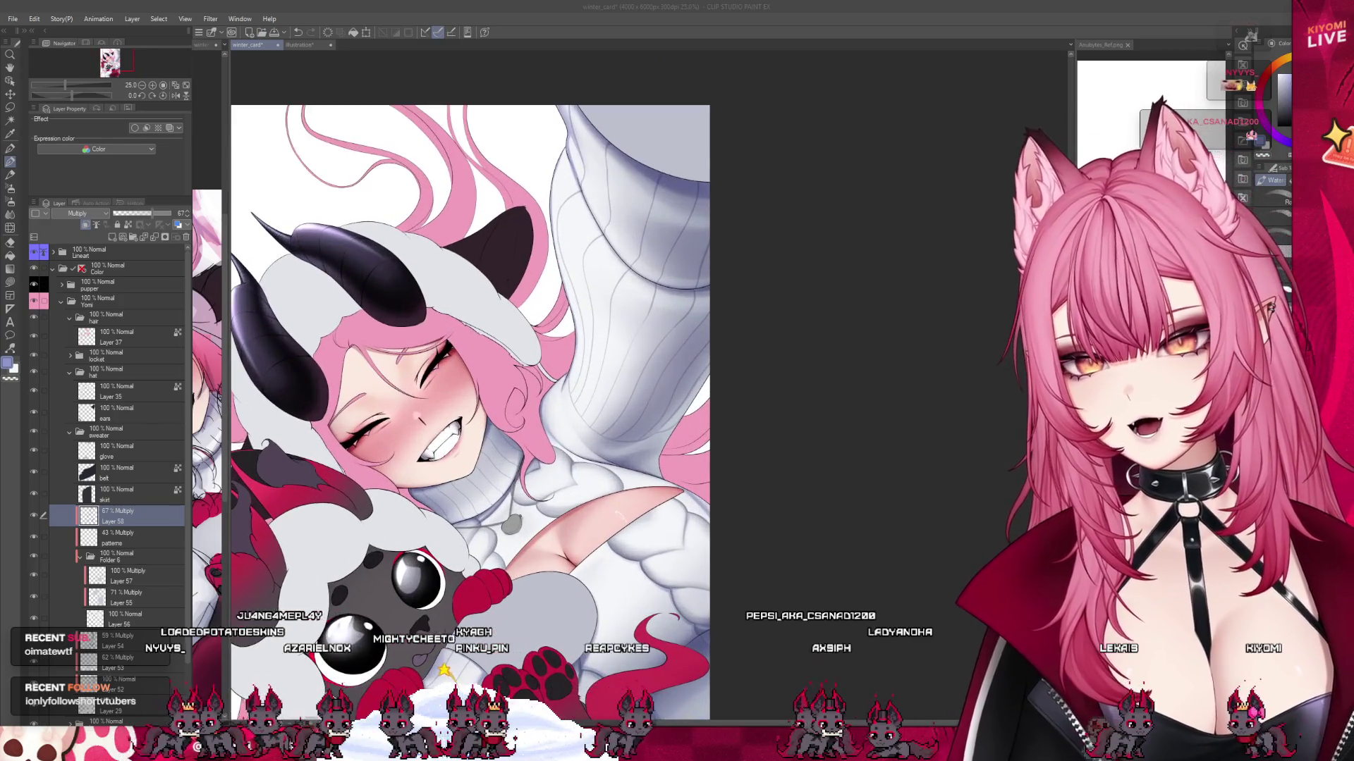
{"action": "scroll", "coordinate": [466, 423], "scroll_direction": "down", "scroll_amount": 2}
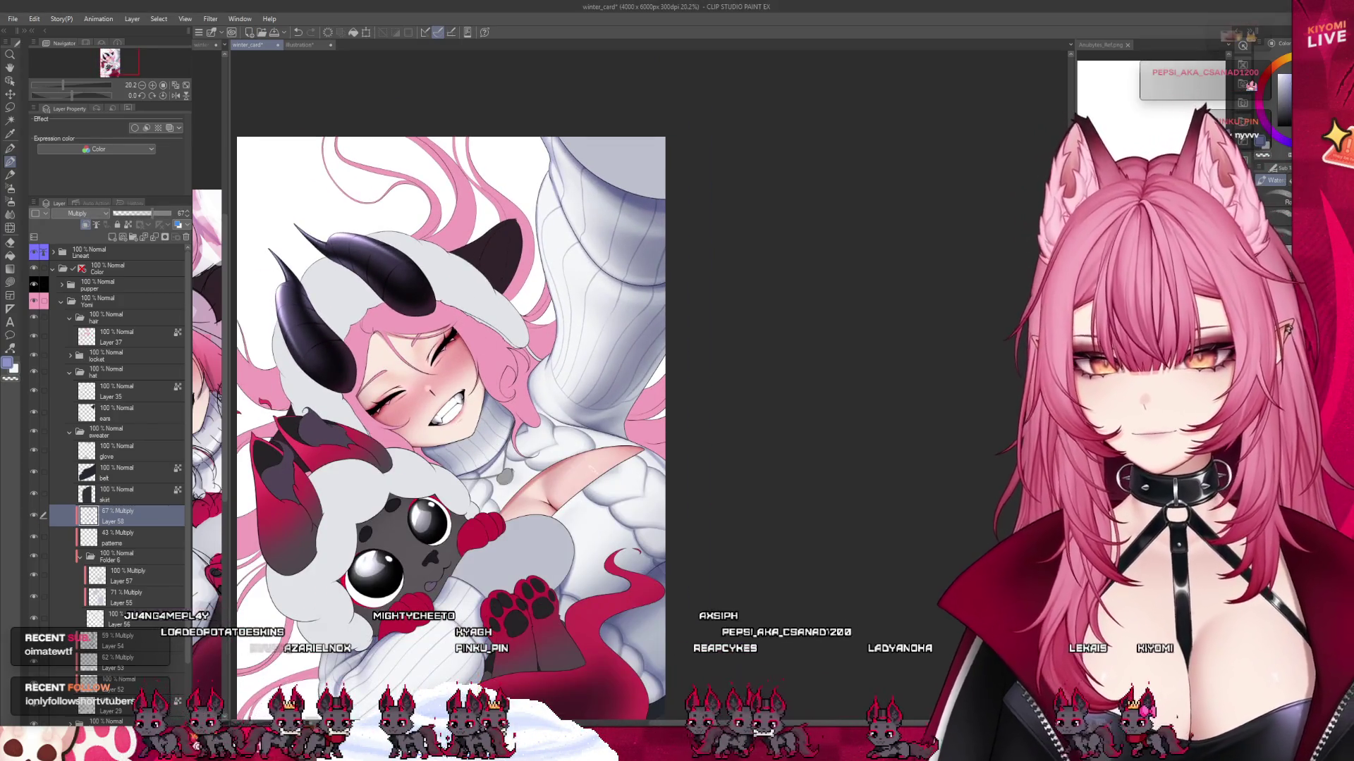
{"action": "left_click_drag", "start_coordinate": [578, 296], "coordinate": [515, 162]}
{"action": "left_click_drag", "start_coordinate": [536, 282], "coordinate": [558, 431]}
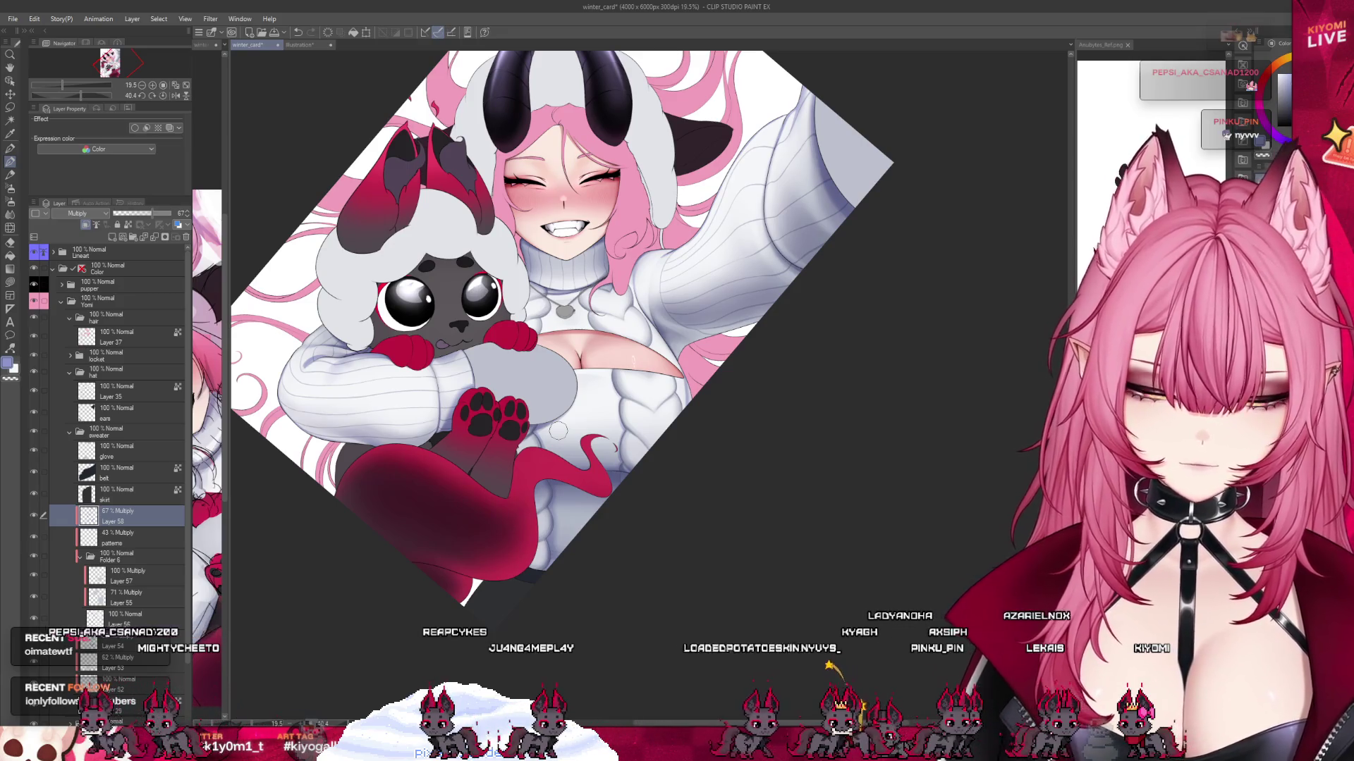
Bring up winter_card_sketch.png beside the card for comparison.
{"action": "scroll", "coordinate": [557, 333], "scroll_direction": "down", "scroll_amount": 1}
{"action": "scroll", "coordinate": [619, 310], "scroll_direction": "up", "scroll_amount": 2}
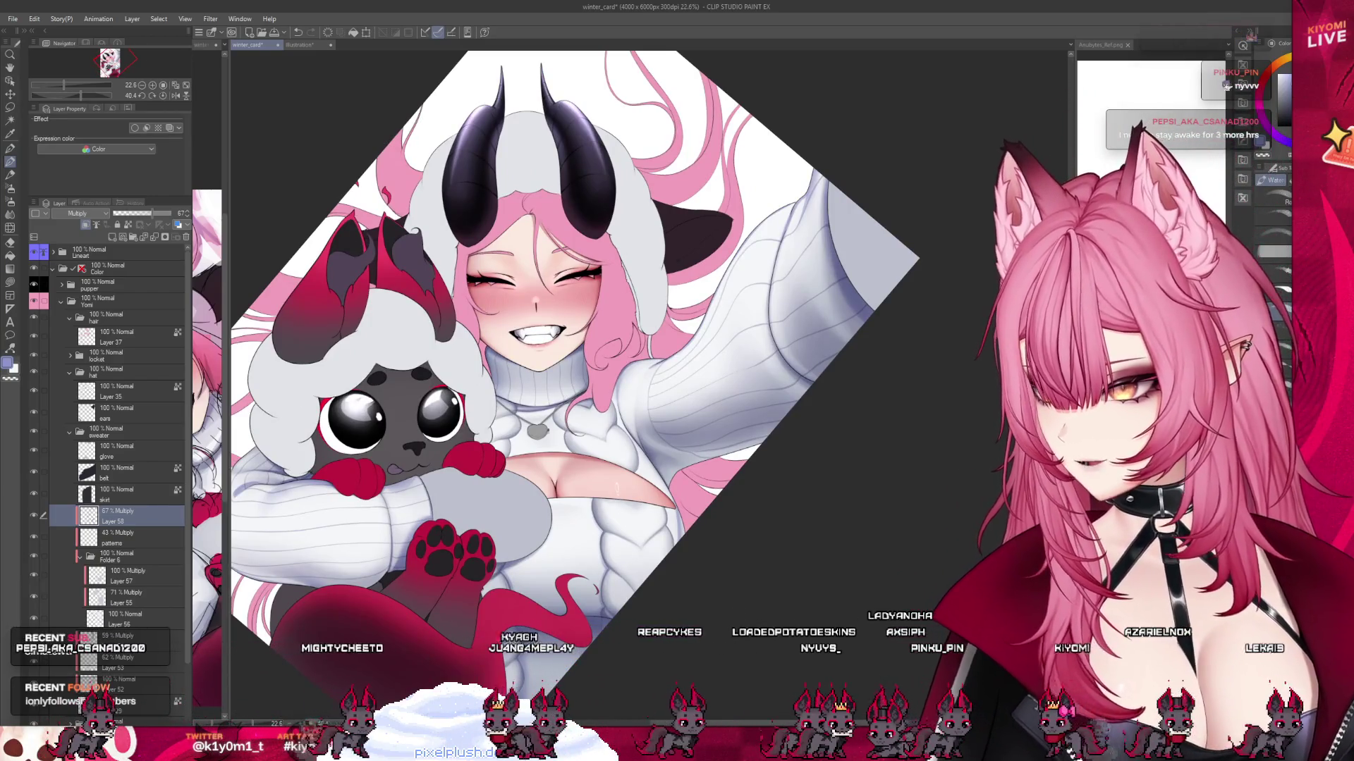
{"action": "scroll", "coordinate": [575, 352], "scroll_direction": "down", "scroll_amount": 1}
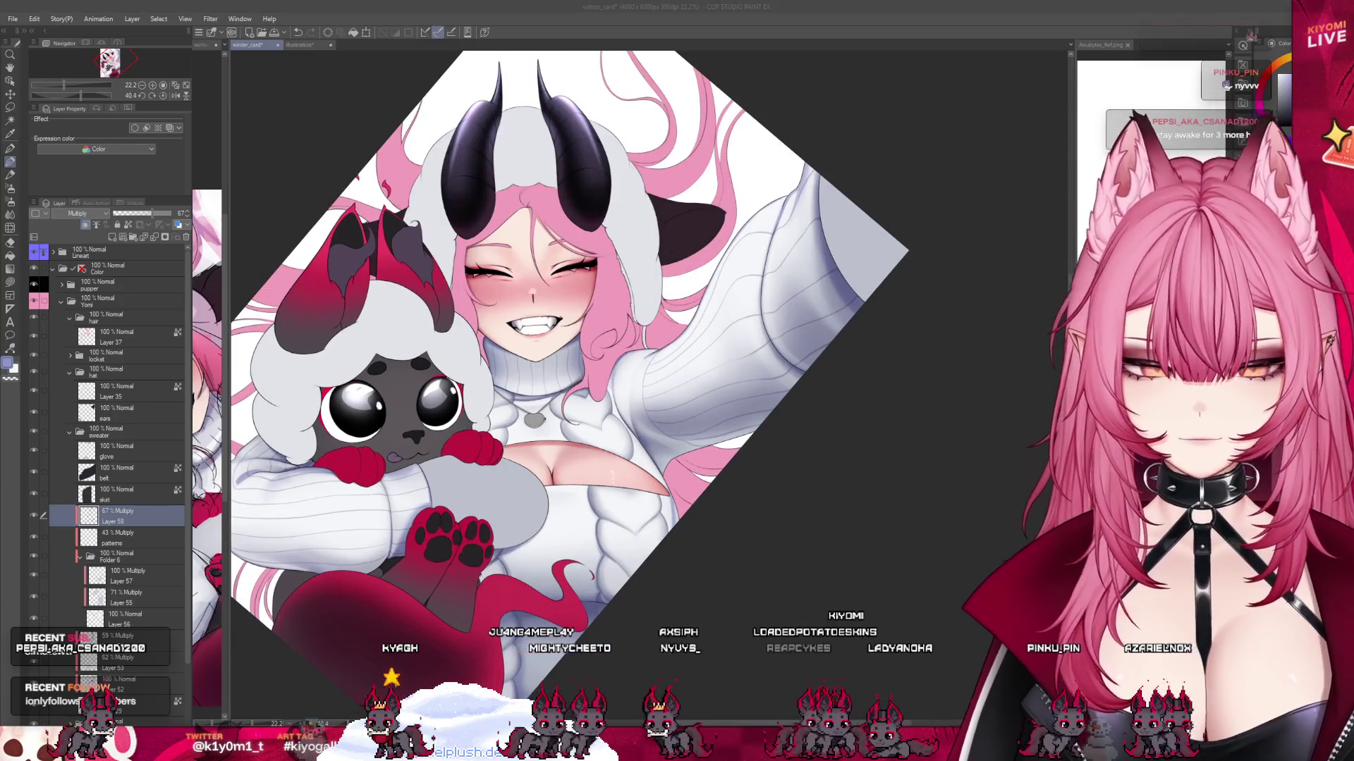
{"action": "scroll", "coordinate": [576, 353], "scroll_direction": "down", "scroll_amount": 1}
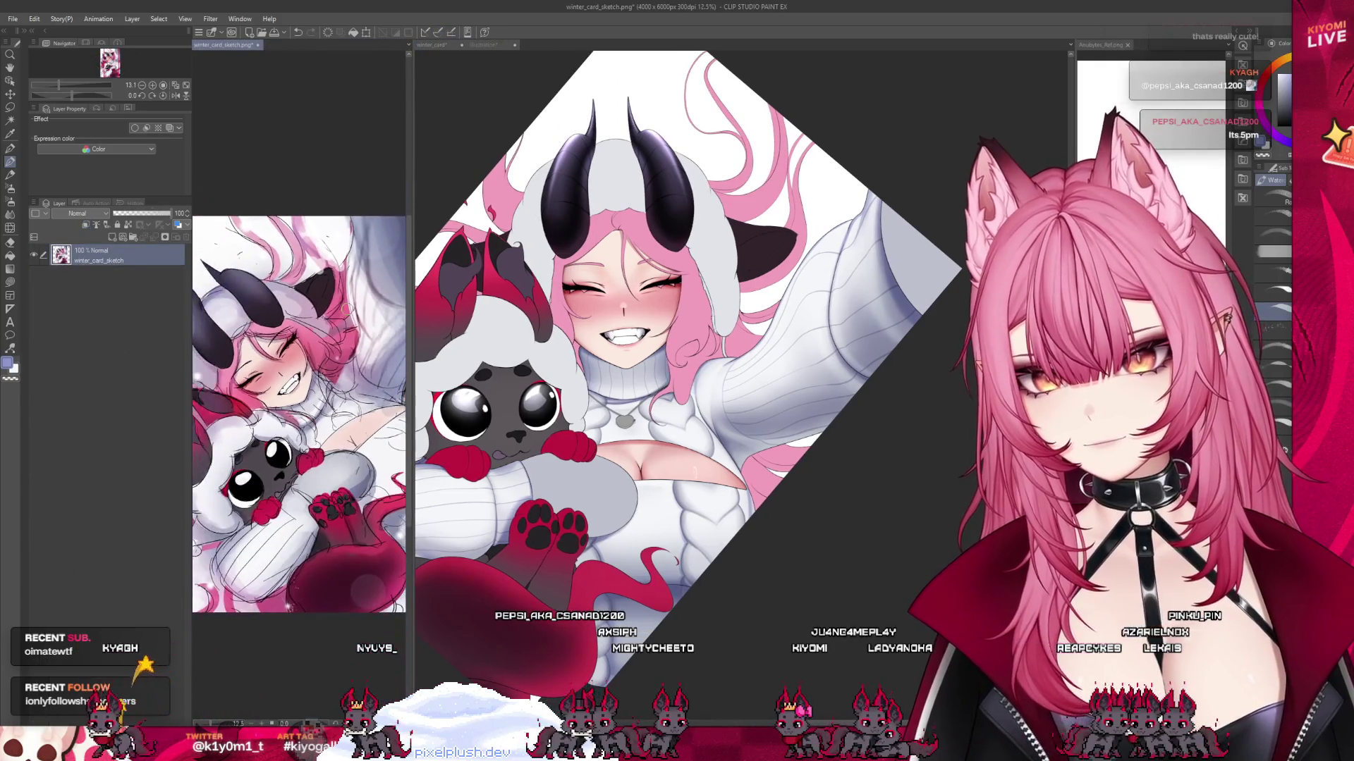
Collapse the sketch pane and reset the card to an upright, fit-to-window view with Ctrl+0.
{"action": "left_click_drag", "start_coordinate": [408, 381], "coordinate": [527, 381]}
{"action": "scroll", "coordinate": [358, 416], "scroll_direction": "up", "scroll_amount": 3}
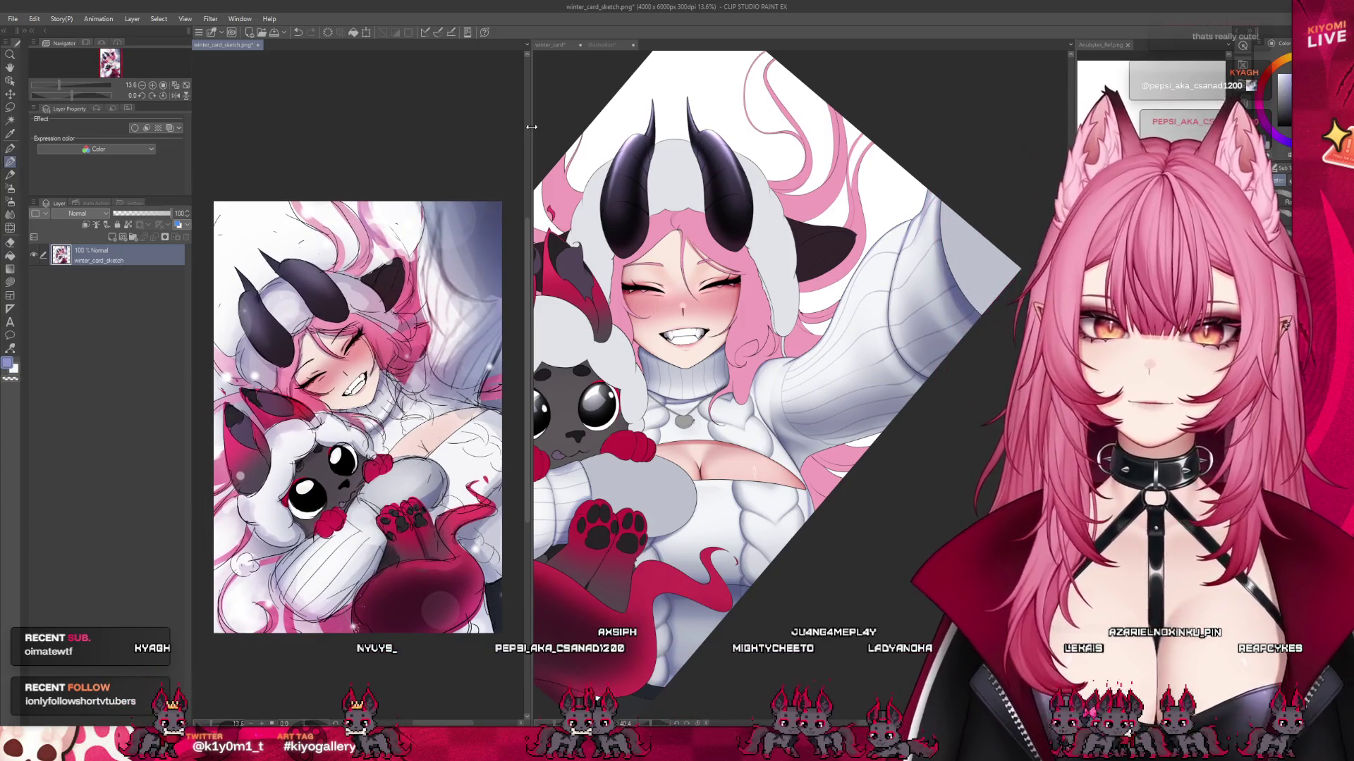
{"action": "left_click_drag", "start_coordinate": [532, 127], "coordinate": [211, 127]}
{"action": "key", "text": "ctrl+0"}
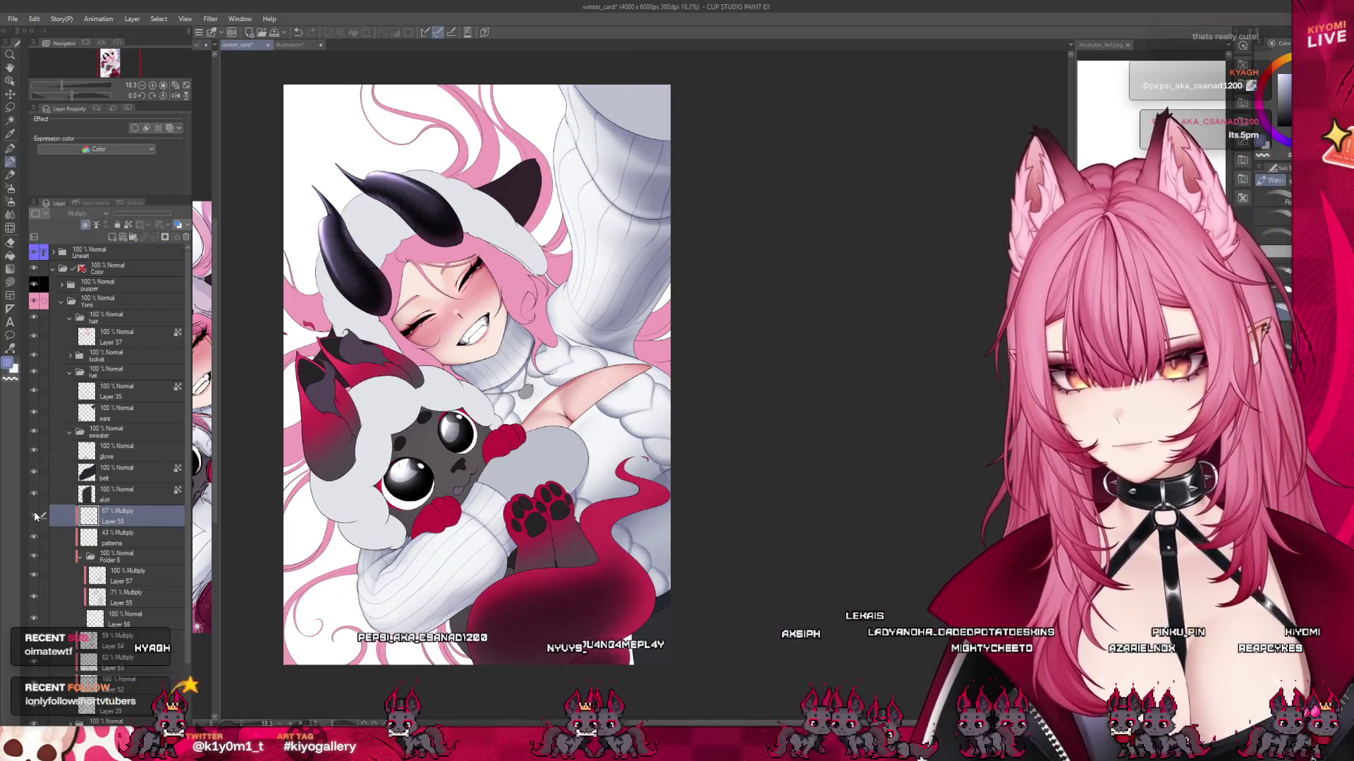
Zoom onto the sweater and switch from Layer 58 to Layer 56.
{"action": "scroll", "coordinate": [549, 379], "scroll_direction": "down", "scroll_amount": 3}
{"action": "scroll", "coordinate": [549, 378], "scroll_direction": "up", "scroll_amount": 4}
{"action": "scroll", "coordinate": [549, 379], "scroll_direction": "up", "scroll_amount": 3}
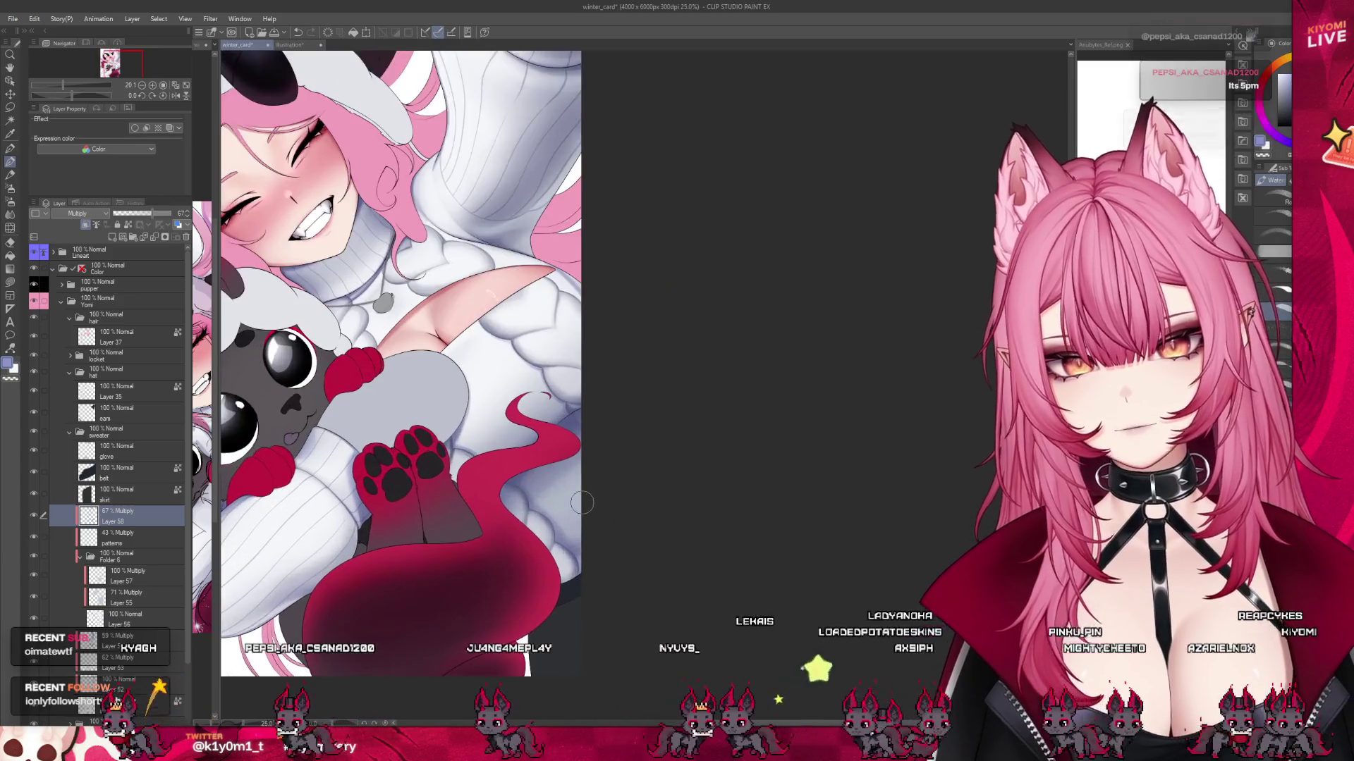
{"action": "scroll", "coordinate": [556, 384], "scroll_direction": "up", "scroll_amount": 5}
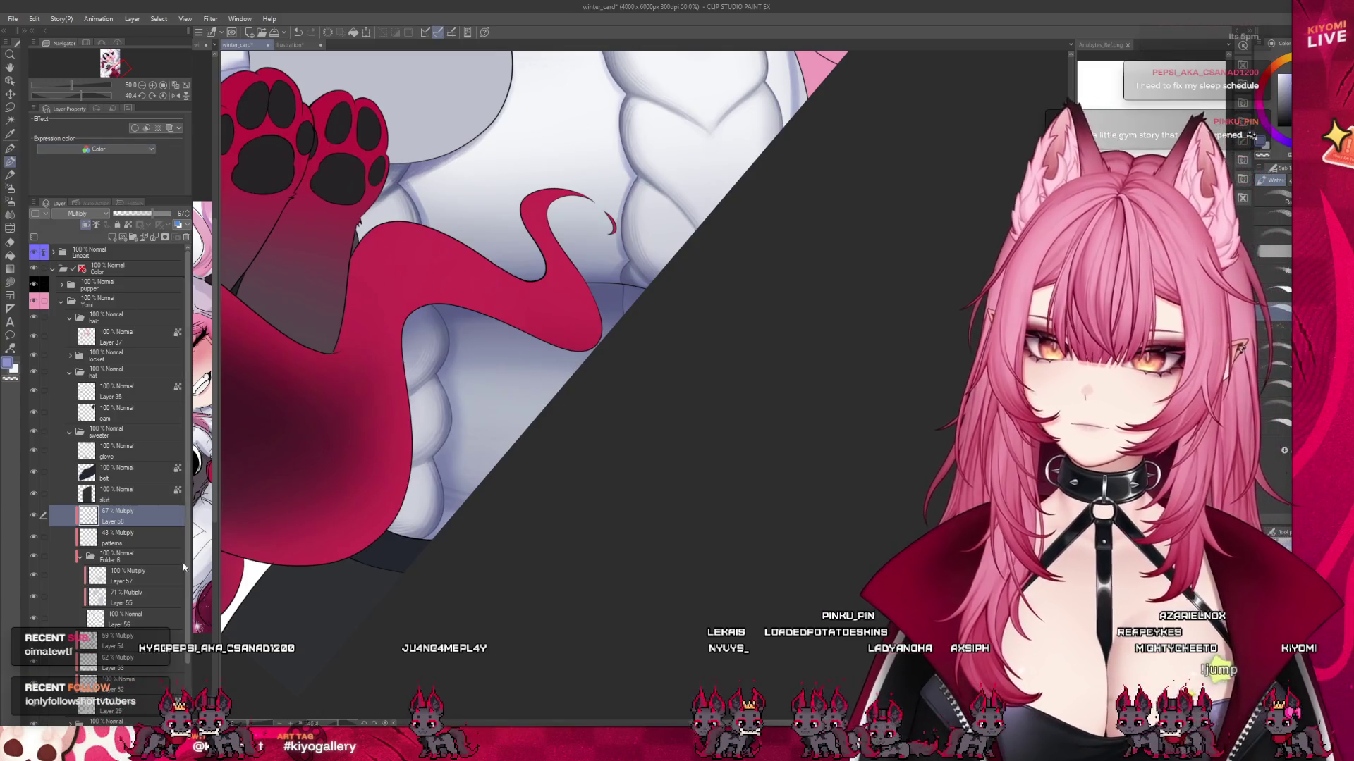
{"action": "left_click", "coordinate": [122, 624]}
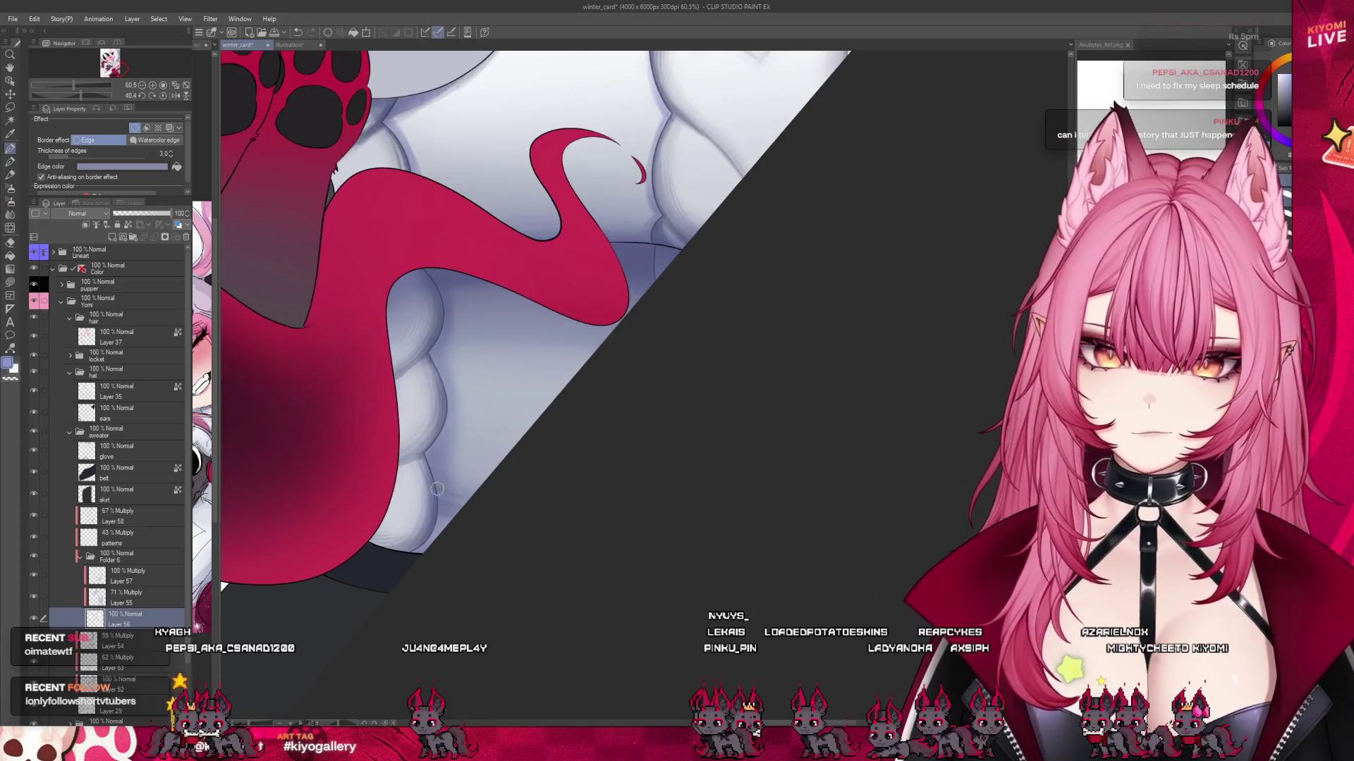
Hide Layers 55, 57, 58 and patterns to compare, then show them again.
{"action": "scroll", "coordinate": [474, 475], "scroll_direction": "up", "scroll_amount": 5}
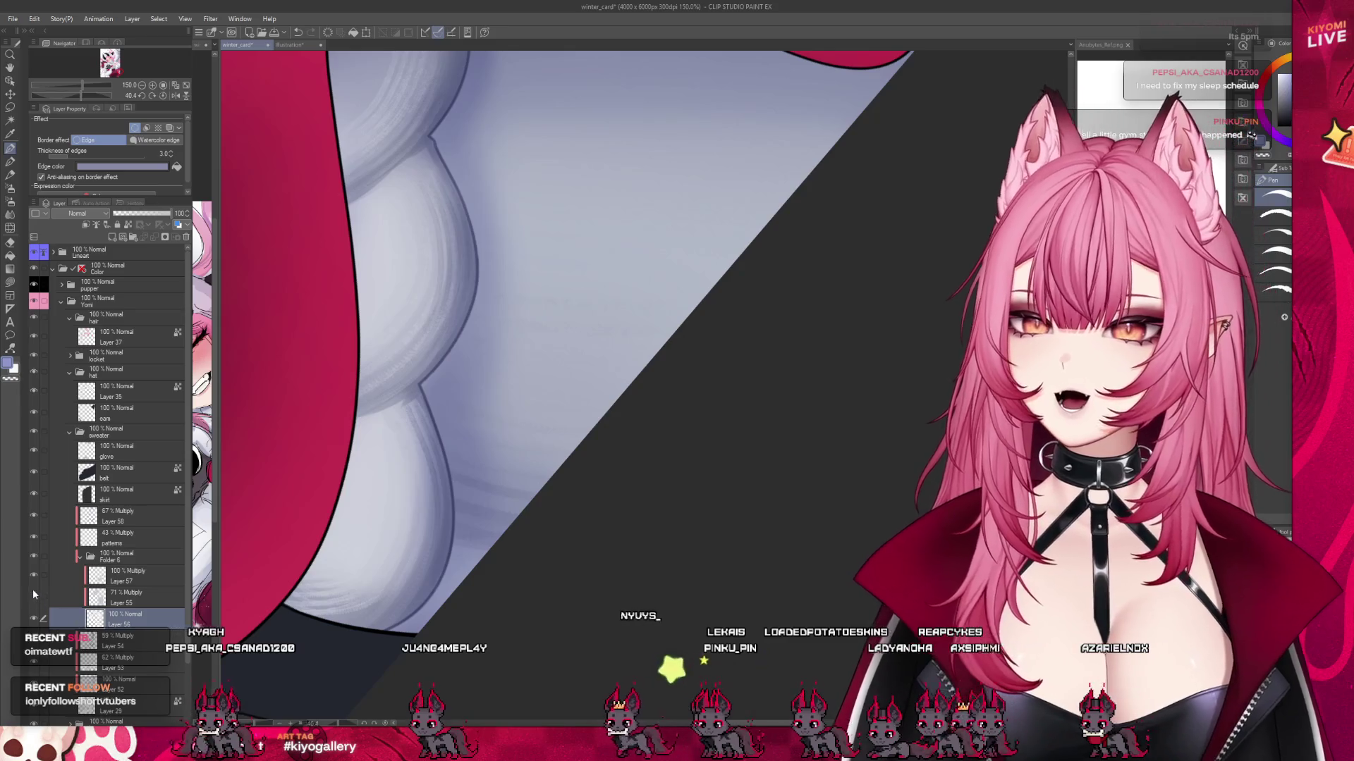
{"action": "left_click", "coordinate": [33, 597]}
{"action": "left_click_drag", "start_coordinate": [33, 575], "coordinate": [33, 515]}
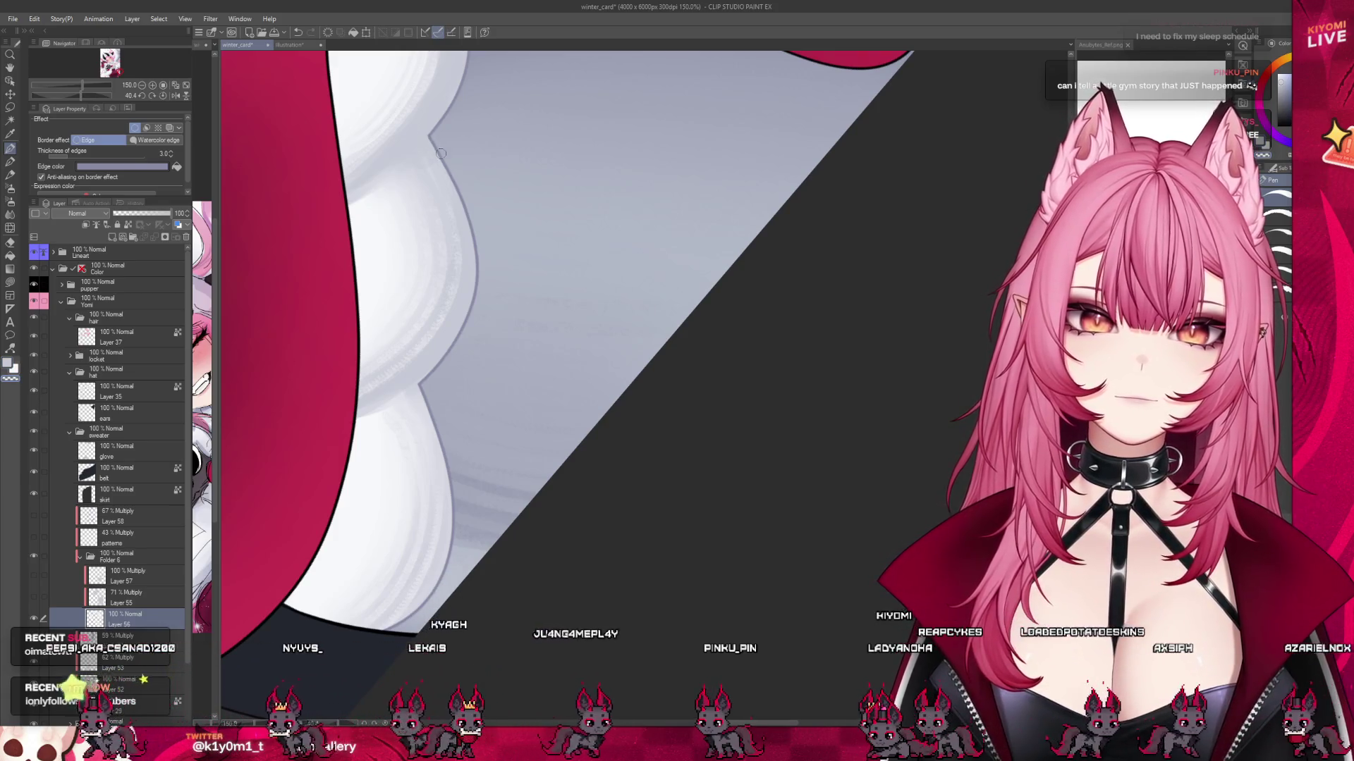
{"action": "left_click_drag", "start_coordinate": [33, 596], "coordinate": [33, 515]}
Shade along the braid and undo the stray outline stroke on the sweater edge.
{"action": "scroll", "coordinate": [478, 643], "scroll_direction": "down", "scroll_amount": 2}
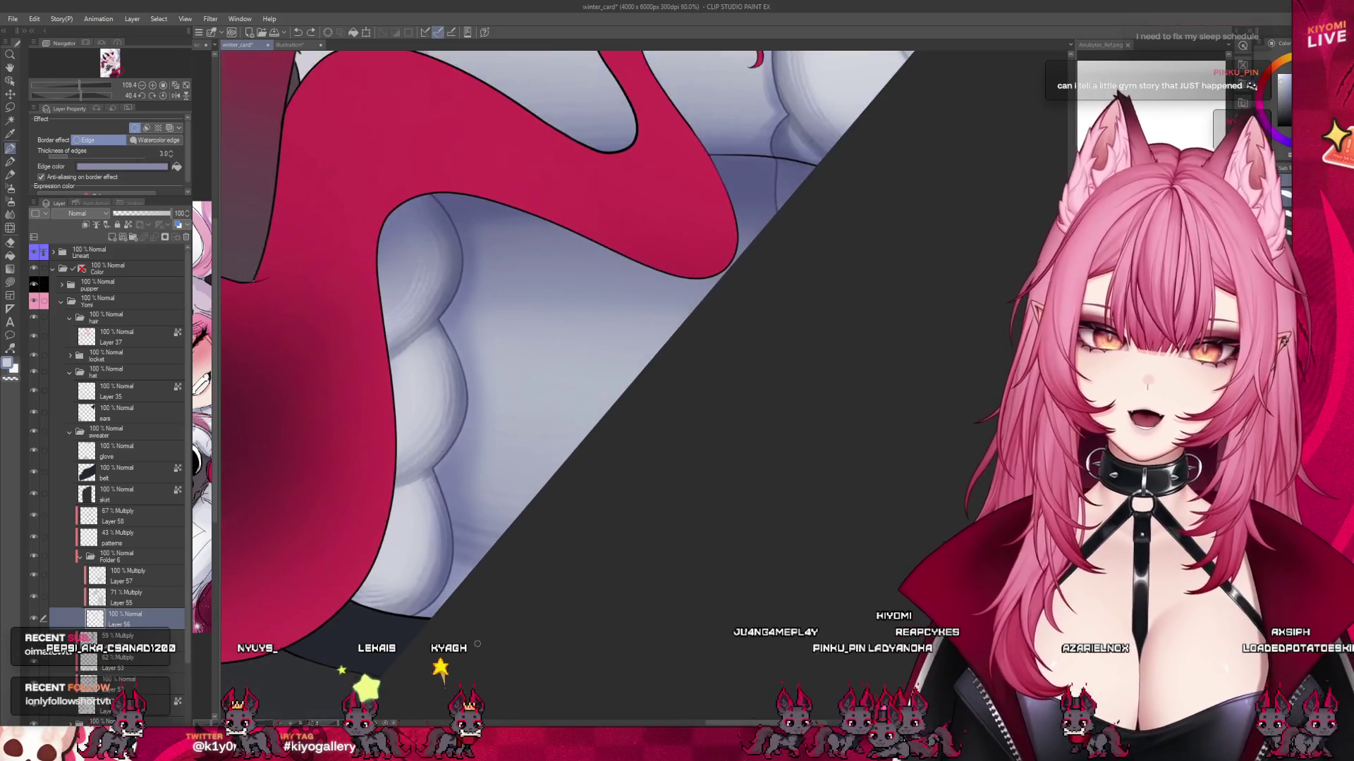
{"action": "mouse_move", "coordinate": [440, 658]}
{"action": "left_mouse_down"}
{"action": "mouse_move", "coordinate": [724, 355]}
{"action": "mouse_move", "coordinate": [716, 335]}
{"action": "left_mouse_up"}
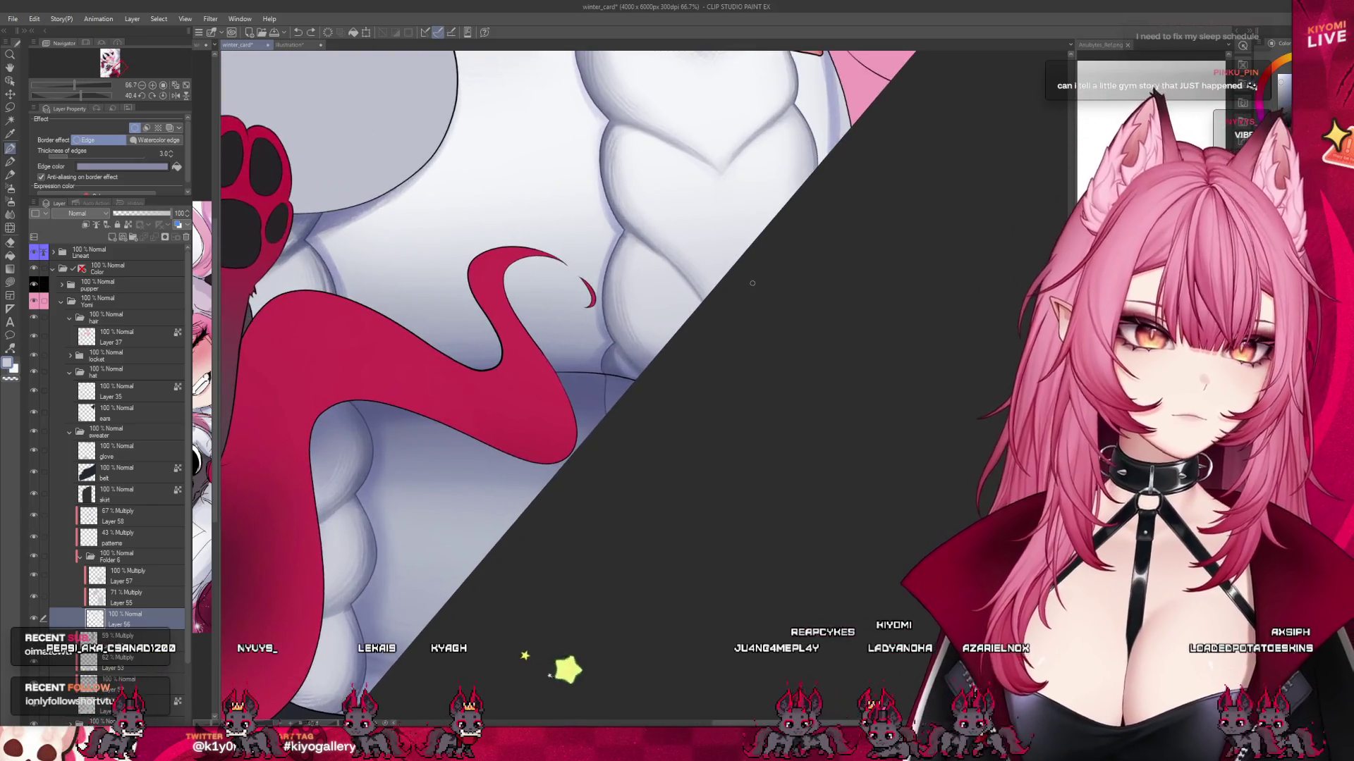
{"action": "scroll", "coordinate": [633, 354], "scroll_direction": "up", "scroll_amount": 1}
{"action": "scroll", "coordinate": [633, 354], "scroll_direction": "up", "scroll_amount": 3}
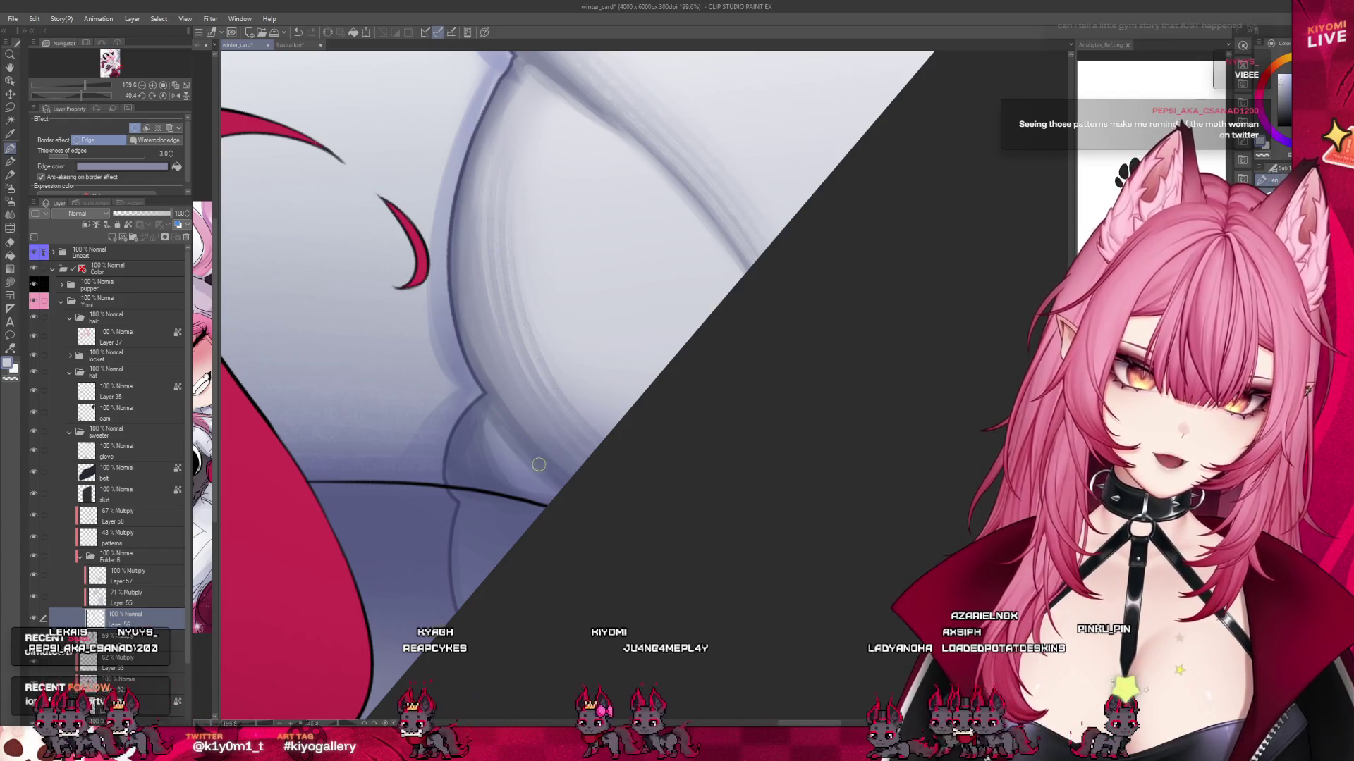
{"action": "scroll", "coordinate": [590, 448], "scroll_direction": "down", "scroll_amount": 3}
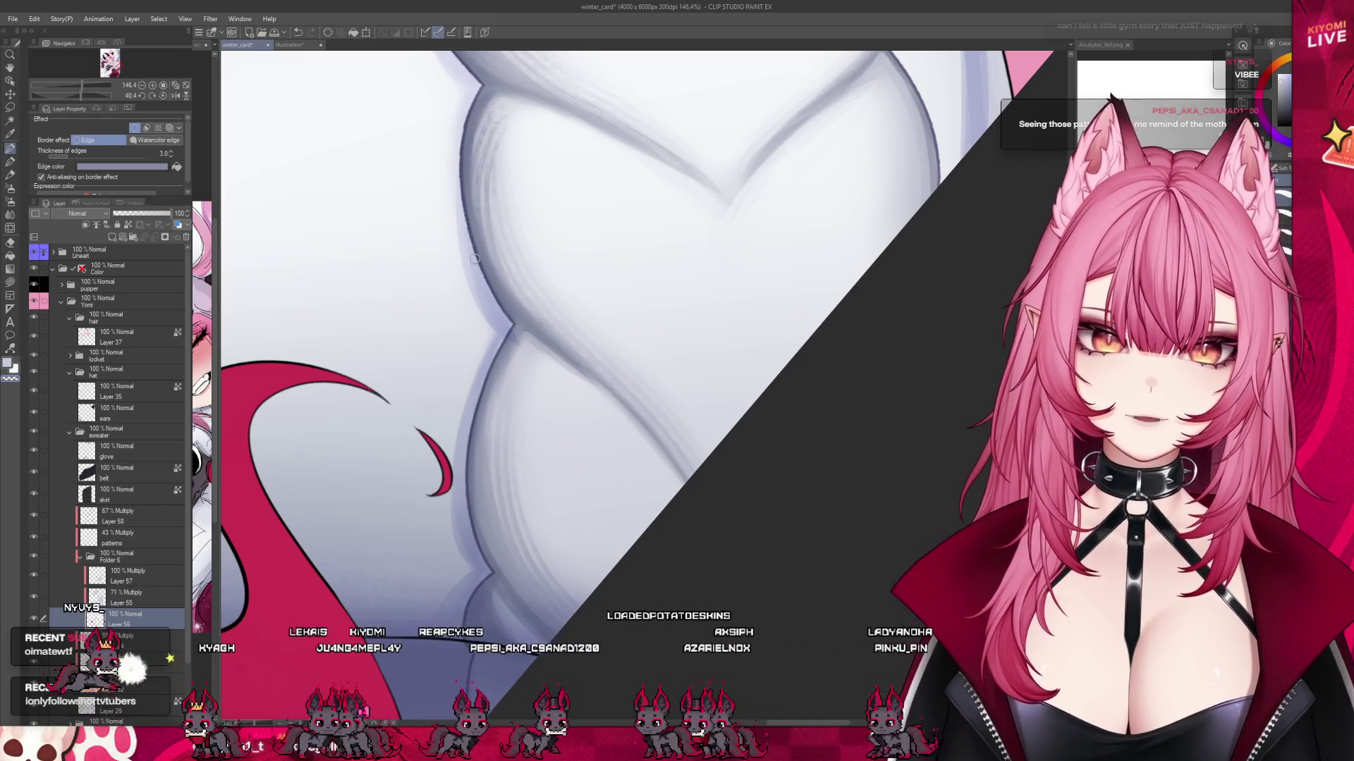
{"action": "scroll", "coordinate": [493, 233], "scroll_direction": "down", "scroll_amount": 2}
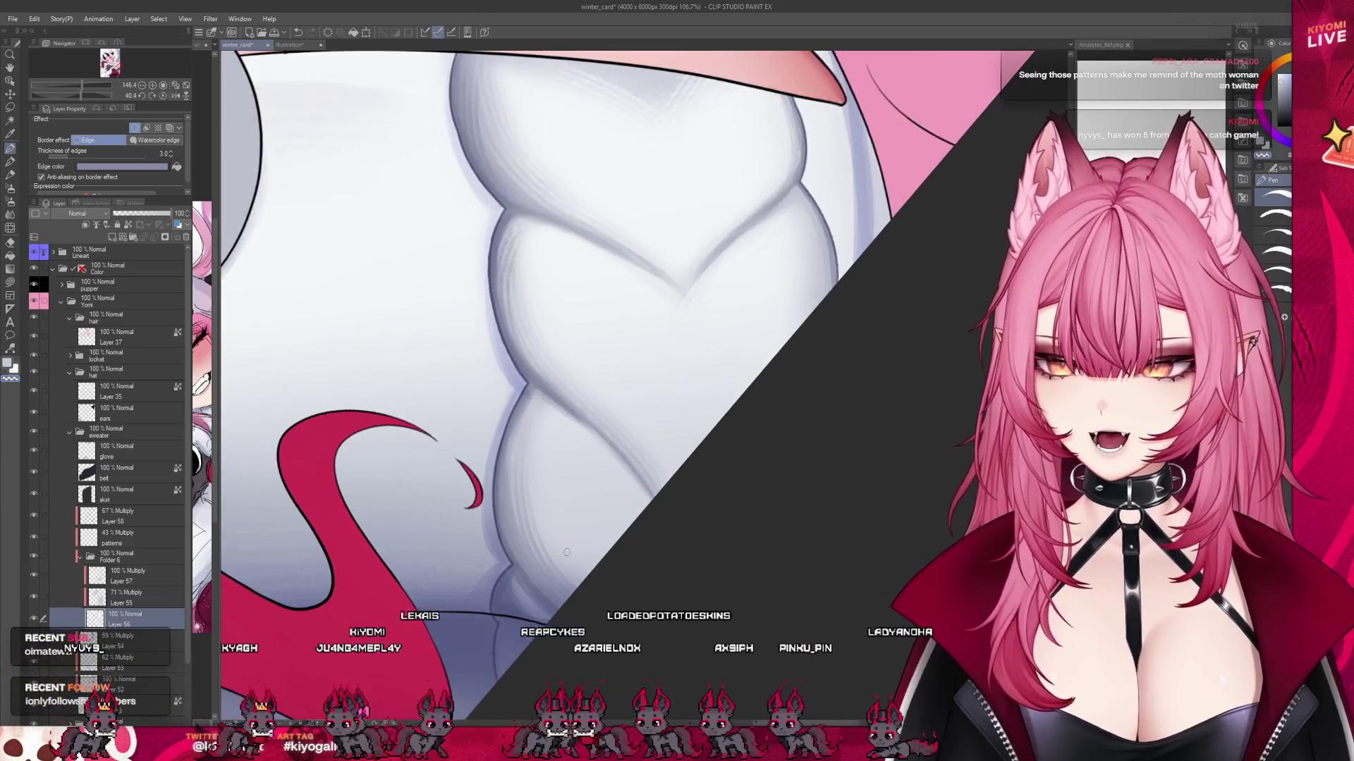
{"action": "scroll", "coordinate": [518, 208], "scroll_direction": "up", "scroll_amount": 3}
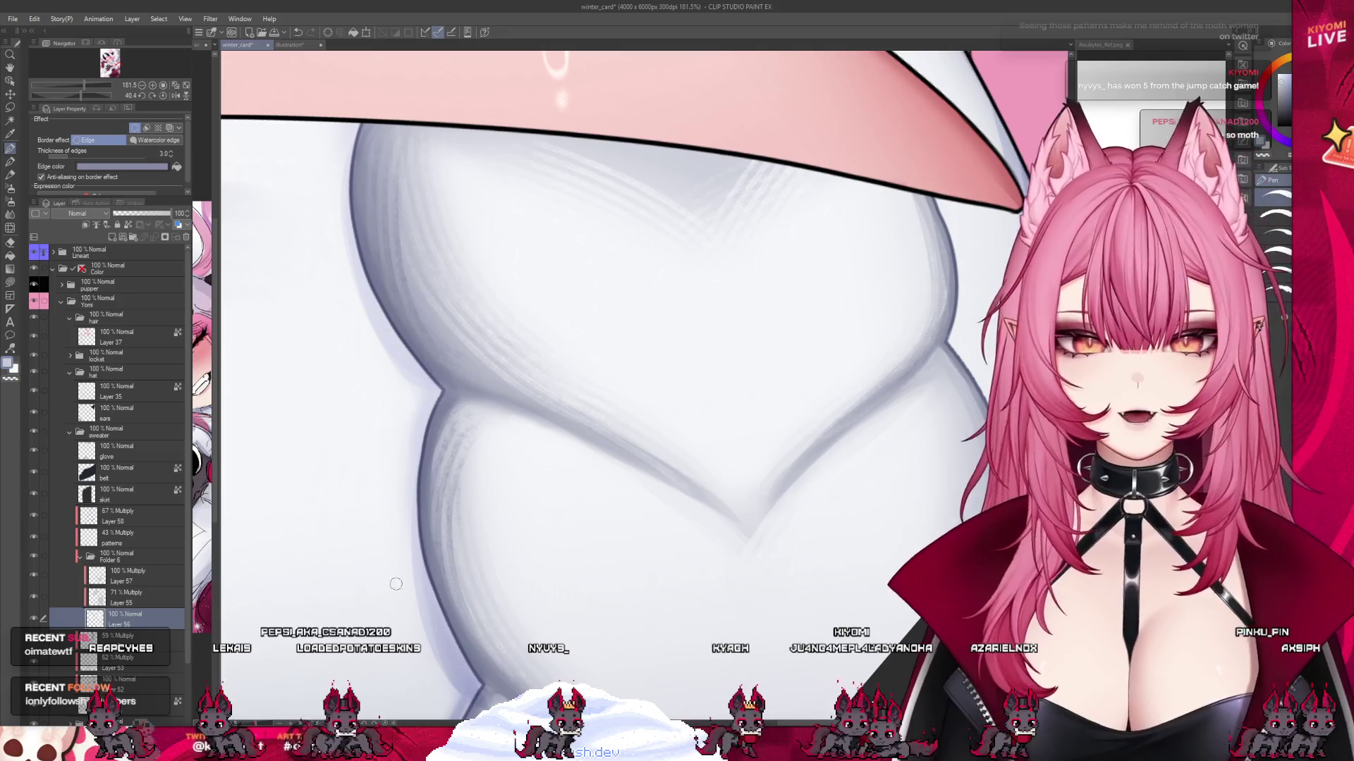
{"action": "scroll", "coordinate": [396, 584], "scroll_direction": "down", "scroll_amount": 3}
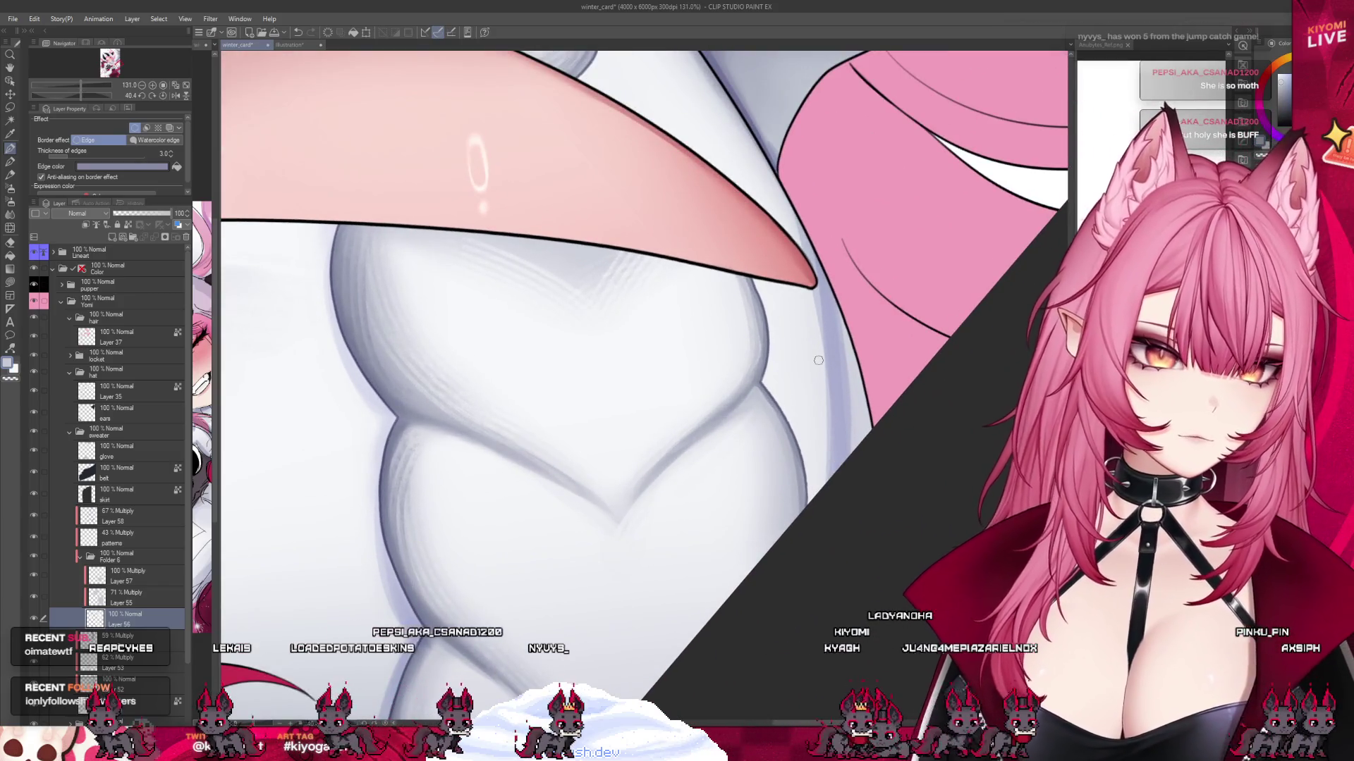
{"action": "scroll", "coordinate": [818, 360], "scroll_direction": "up", "scroll_amount": 3}
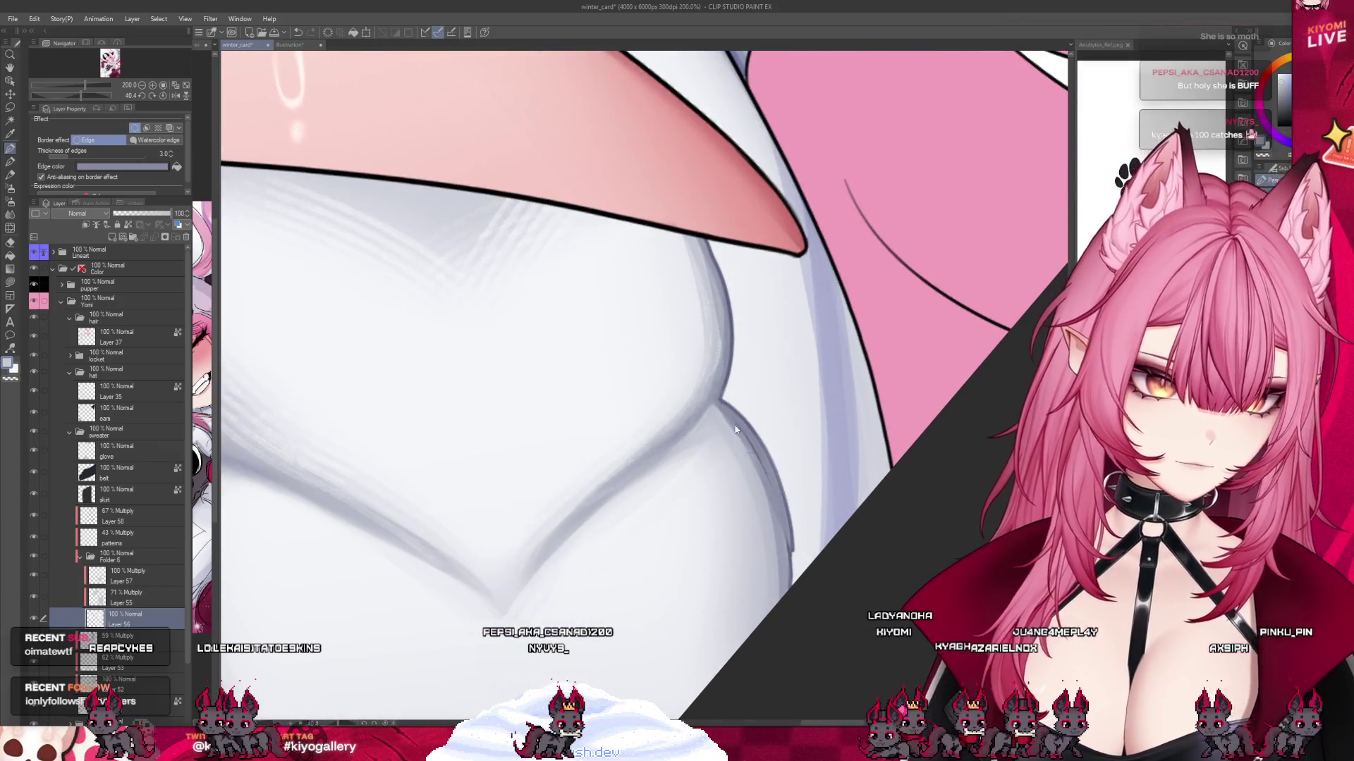
{"action": "key", "text": "ctrl+z"}
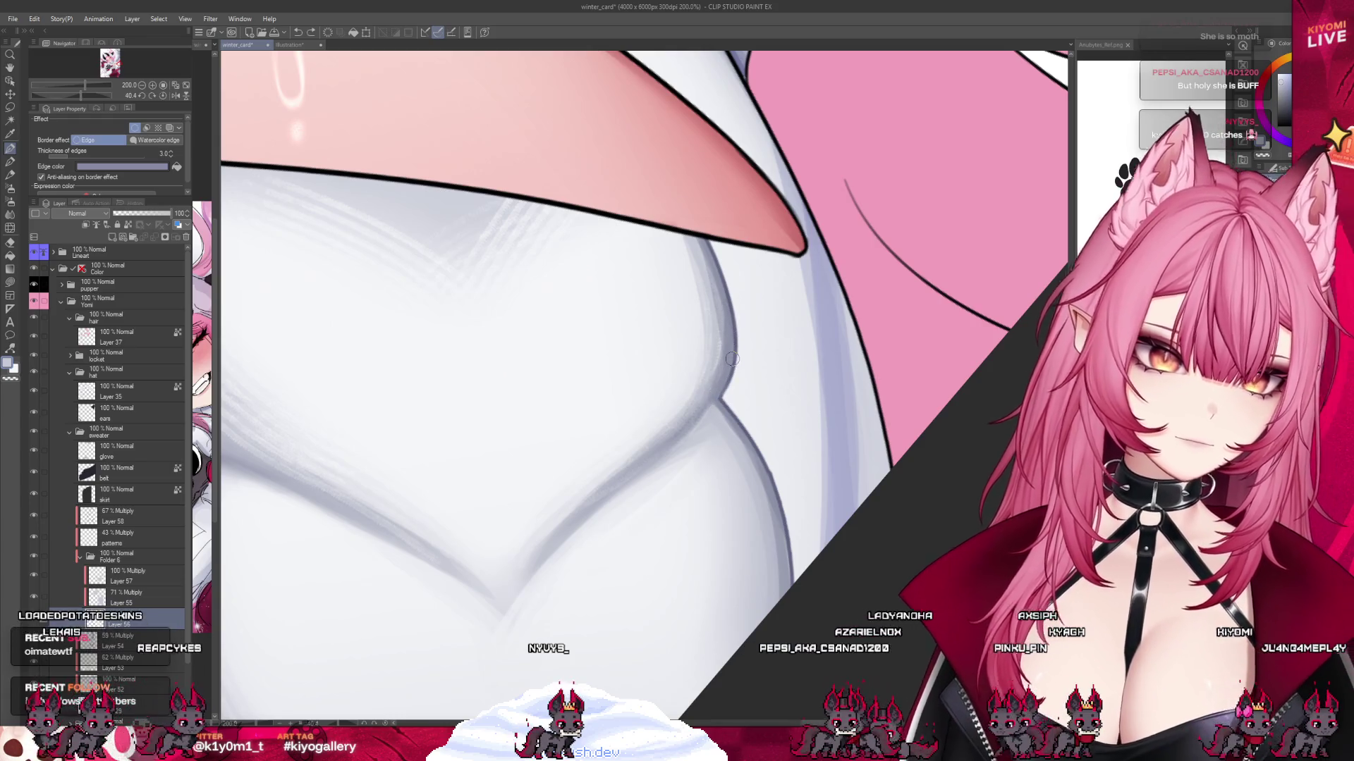
{"action": "scroll", "coordinate": [731, 359], "scroll_direction": "down", "scroll_amount": 5}
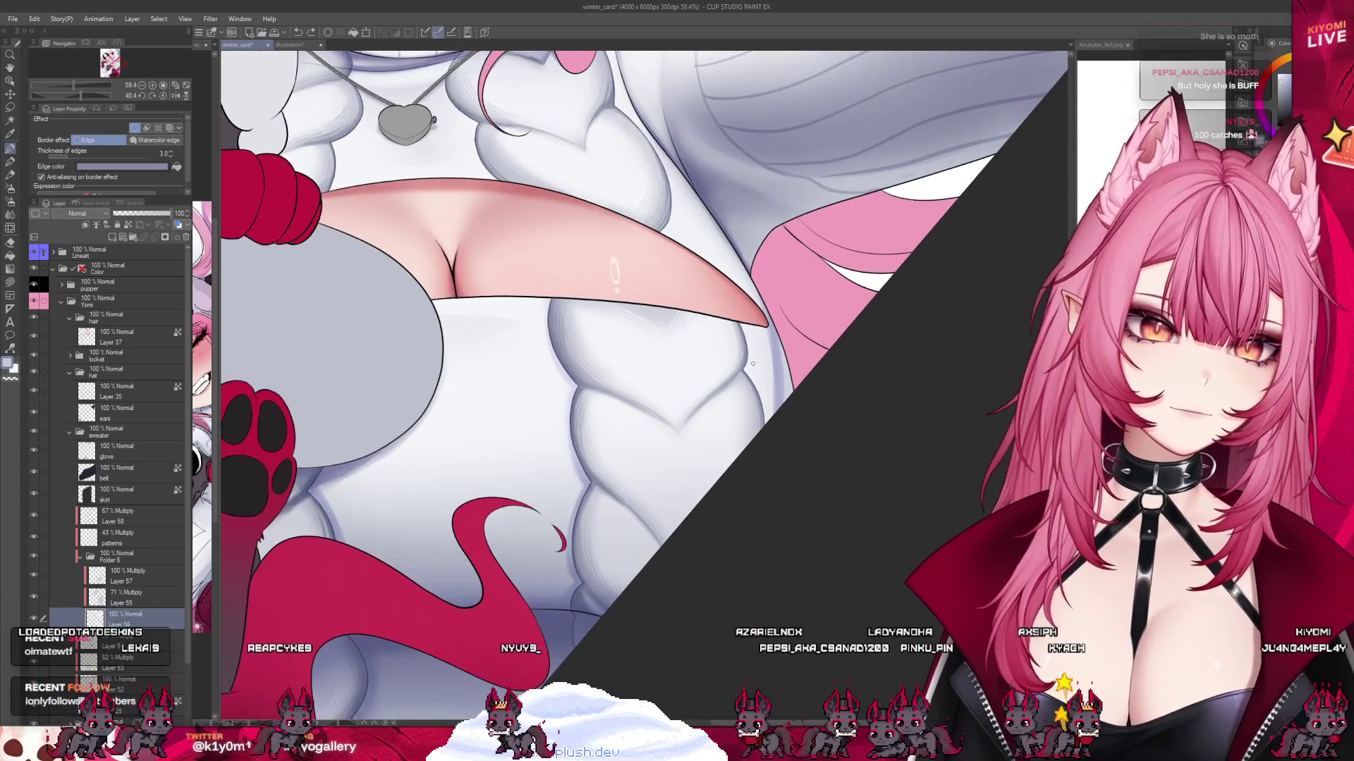
Blend soft grey shadows into the knit folds beneath the heart locket.
{"action": "scroll", "coordinate": [752, 363], "scroll_direction": "up", "scroll_amount": 4}
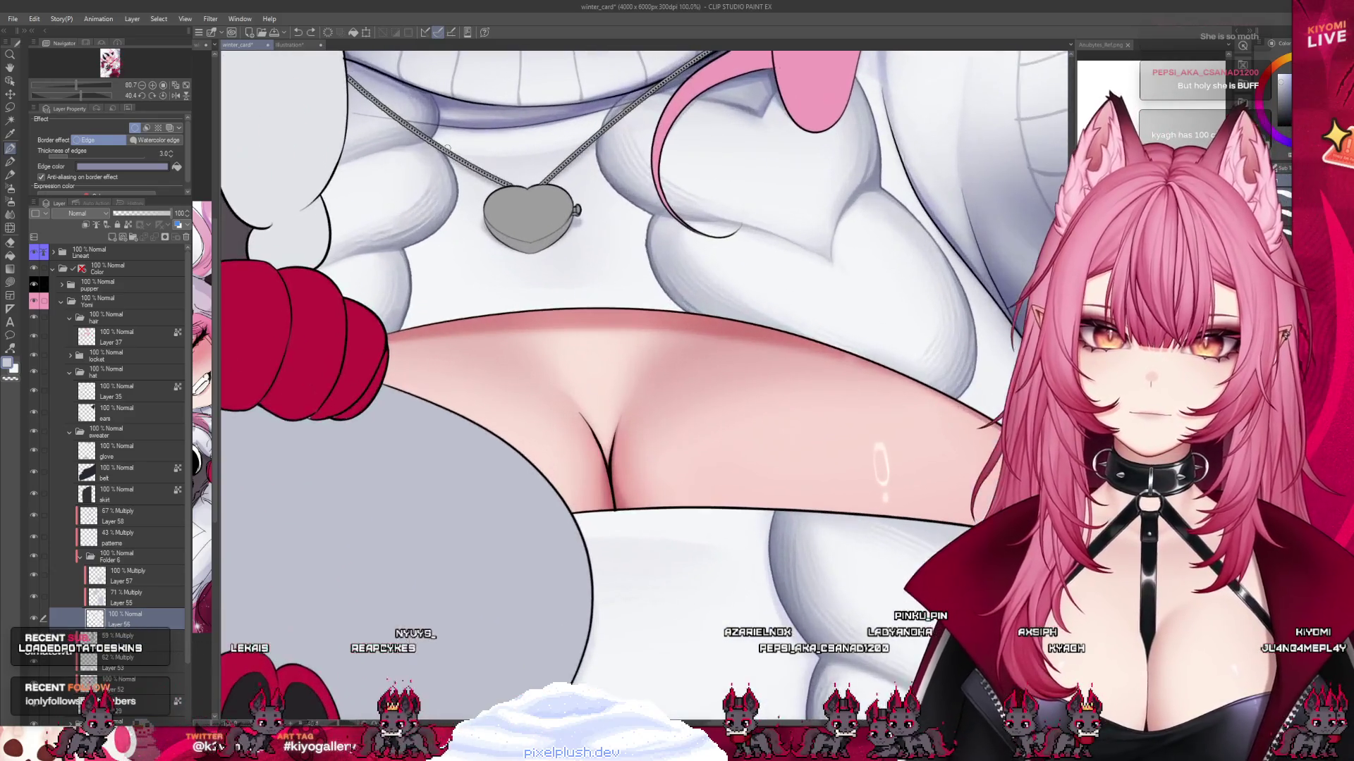
{"action": "scroll", "coordinate": [447, 148], "scroll_direction": "up", "scroll_amount": 3}
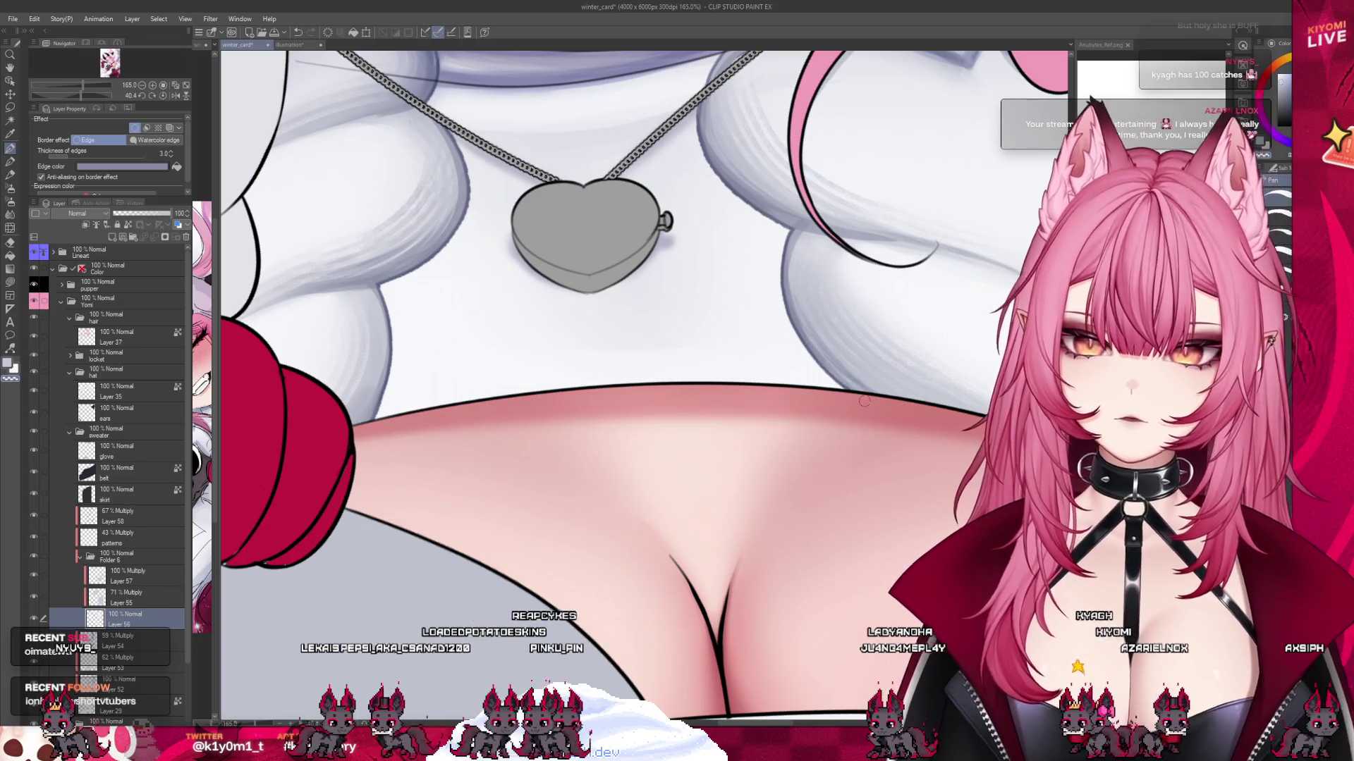
{"action": "scroll", "coordinate": [640, 555], "scroll_direction": "down", "scroll_amount": 2}
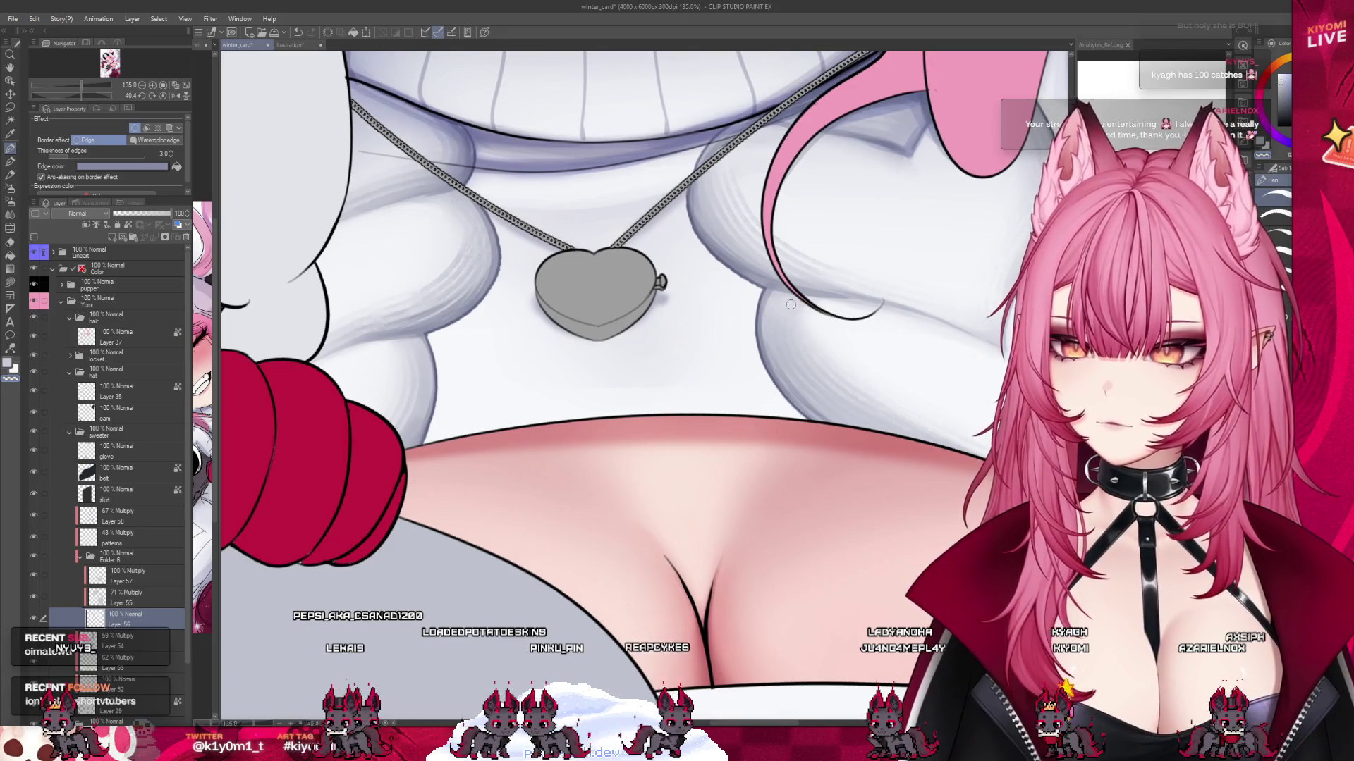
{"action": "scroll", "coordinate": [791, 304], "scroll_direction": "up", "scroll_amount": 3}
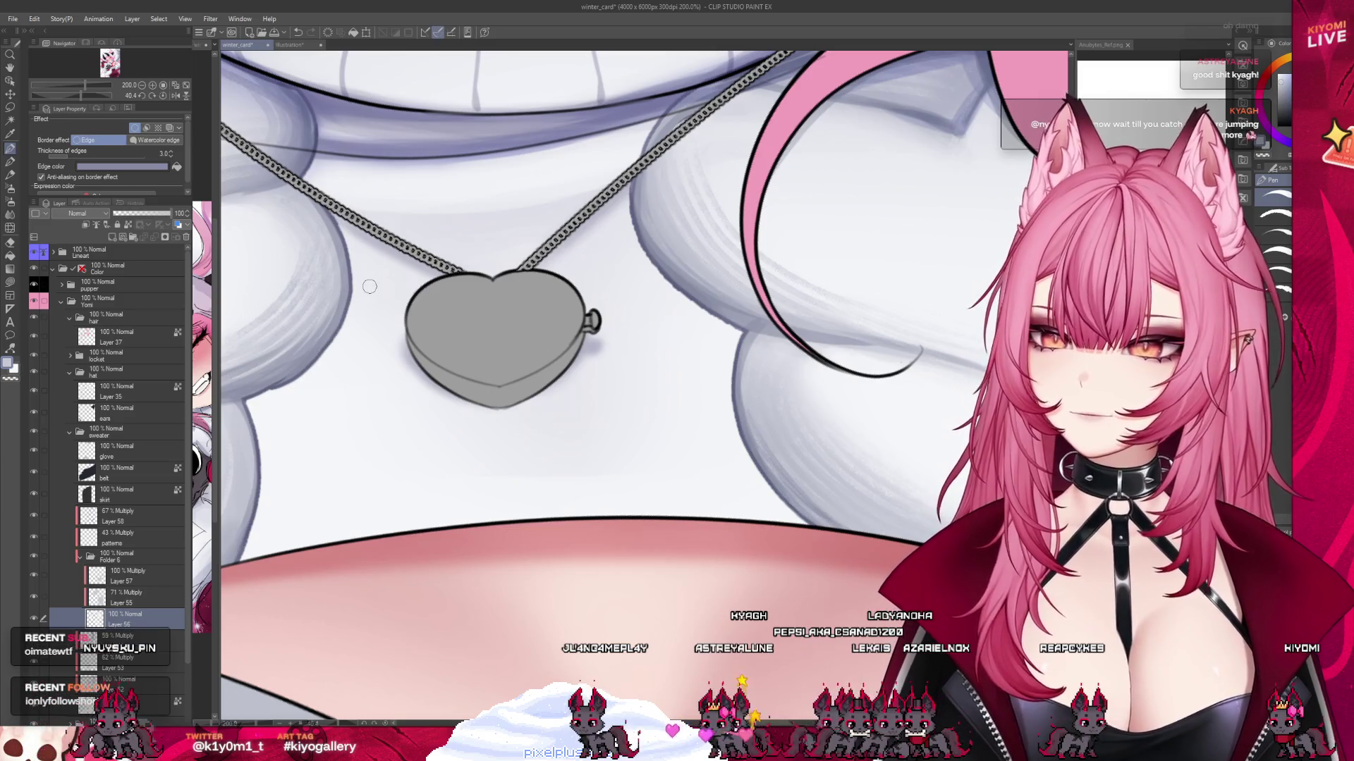
{"action": "scroll", "coordinate": [441, 511], "scroll_direction": "down", "scroll_amount": 1}
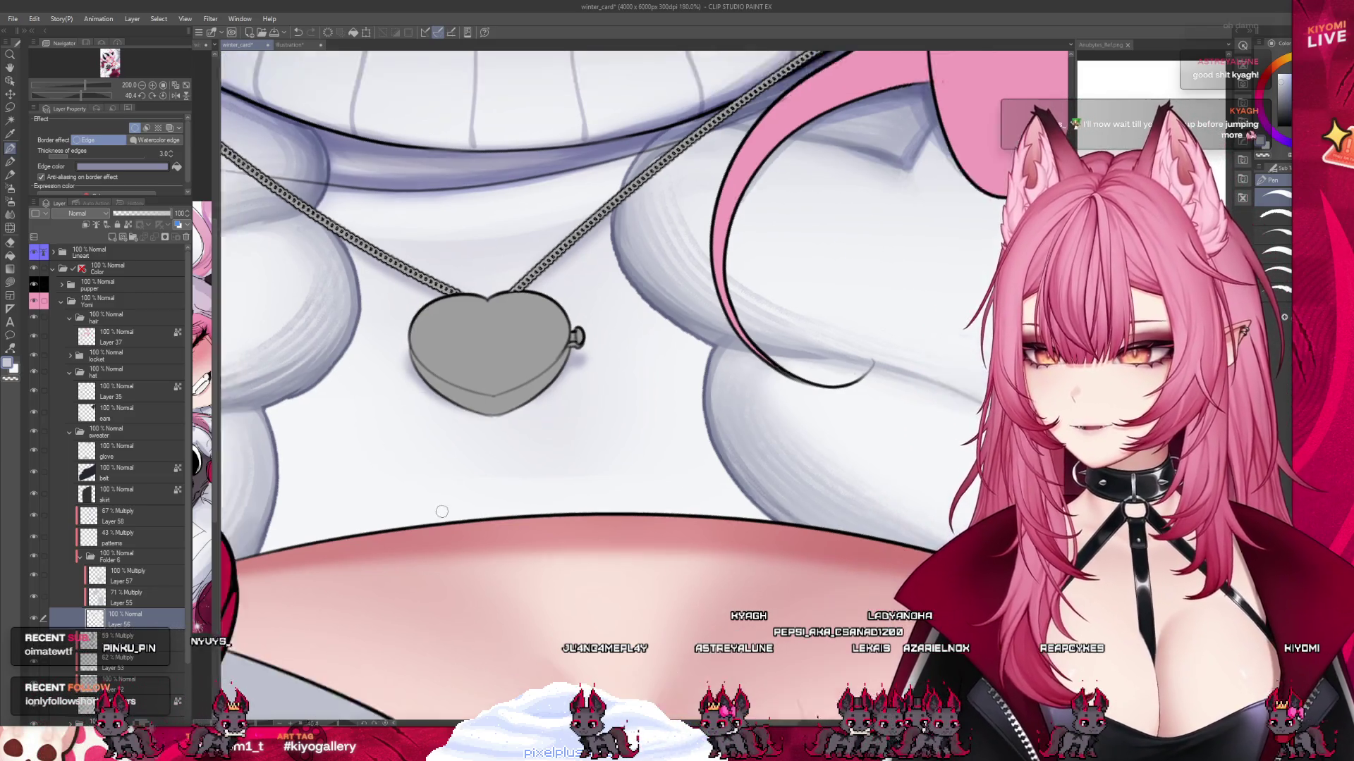
{"action": "scroll", "coordinate": [441, 511], "scroll_direction": "down", "scroll_amount": 1}
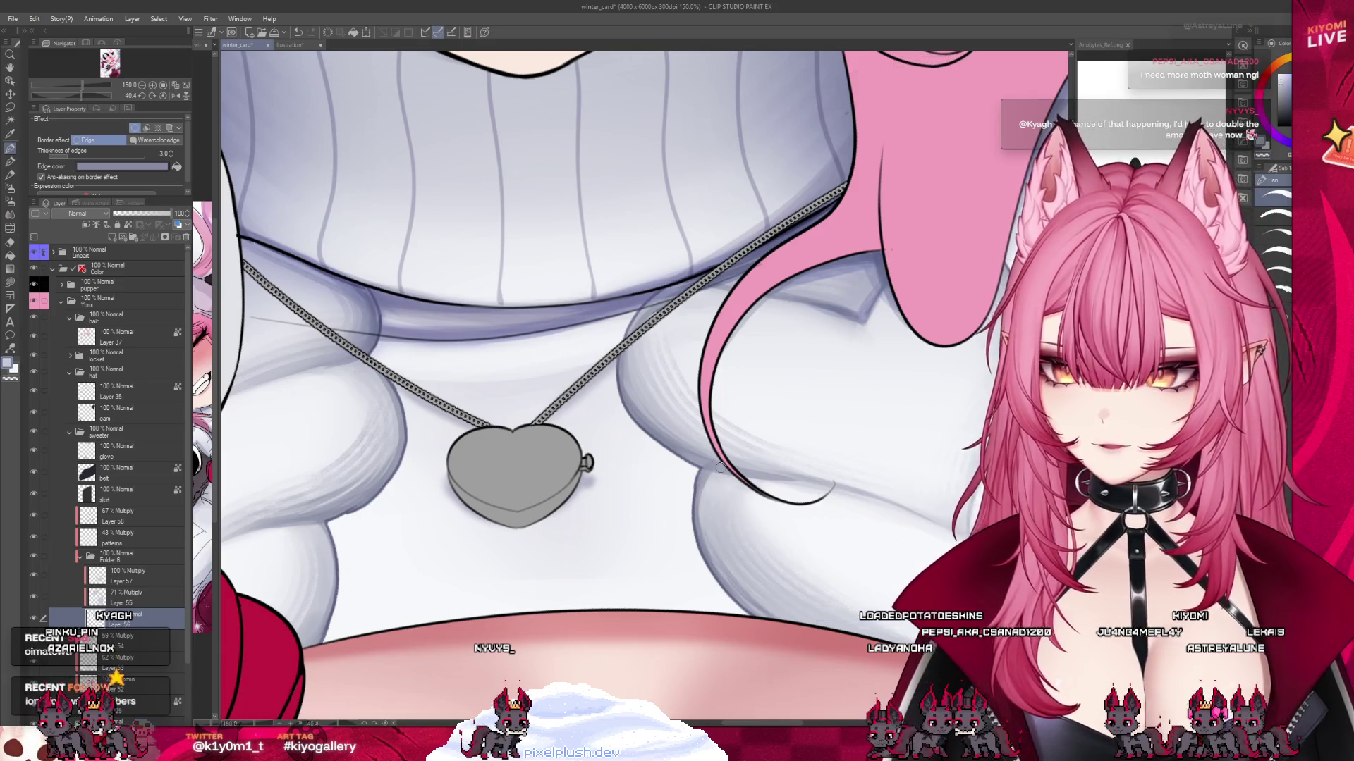
Zoom in on the braid and save the winter card illustration.
{"action": "scroll", "coordinate": [720, 467], "scroll_direction": "down", "scroll_amount": 5}
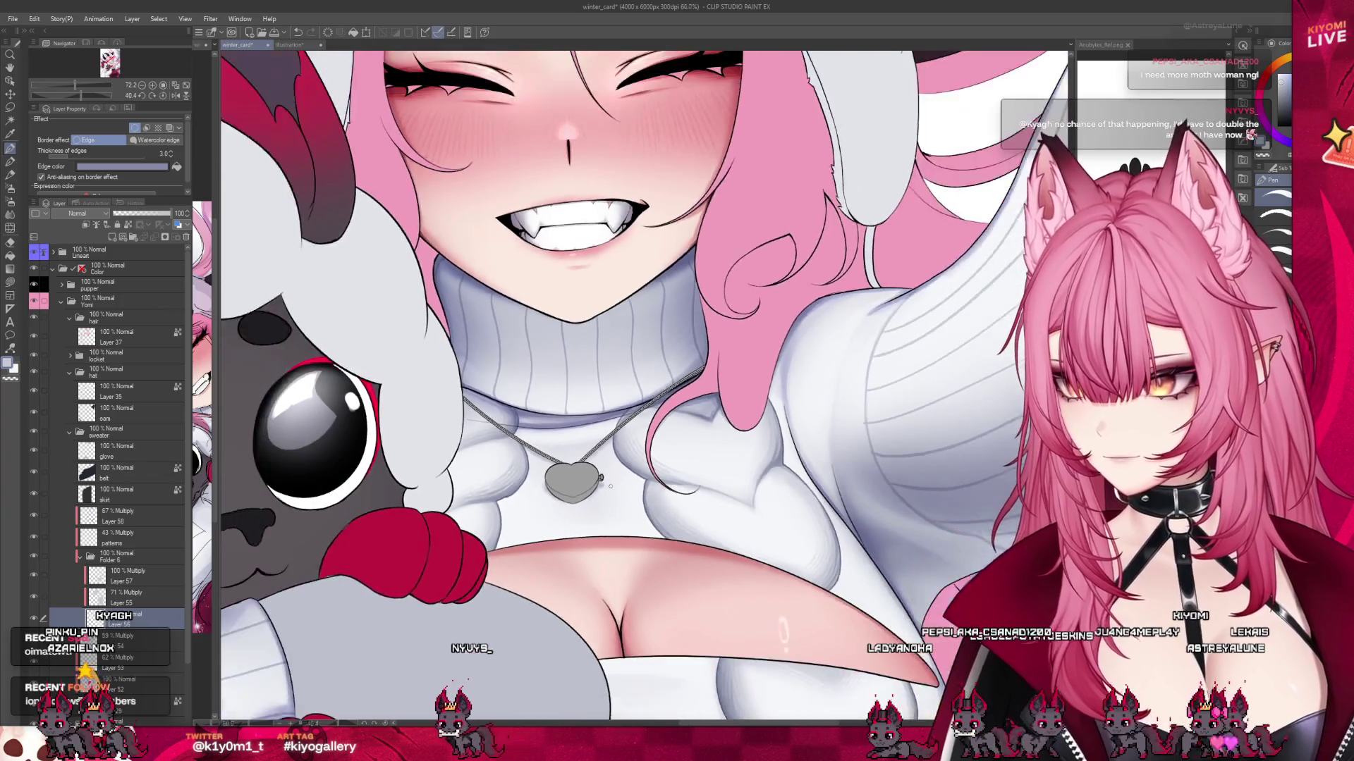
{"action": "scroll", "coordinate": [609, 485], "scroll_direction": "down", "scroll_amount": 2}
{"action": "scroll", "coordinate": [561, 427], "scroll_direction": "down", "scroll_amount": 5}
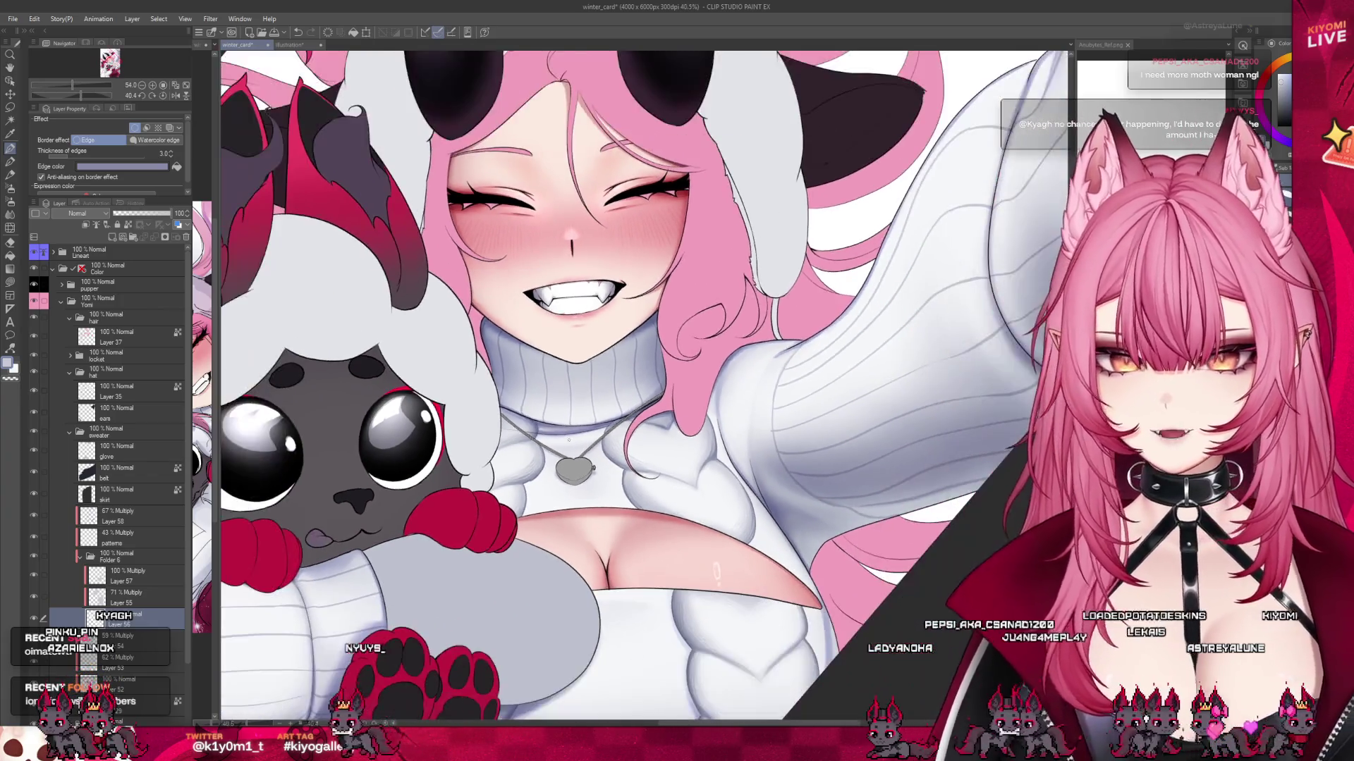
{"action": "scroll", "coordinate": [596, 537], "scroll_direction": "up", "scroll_amount": 3}
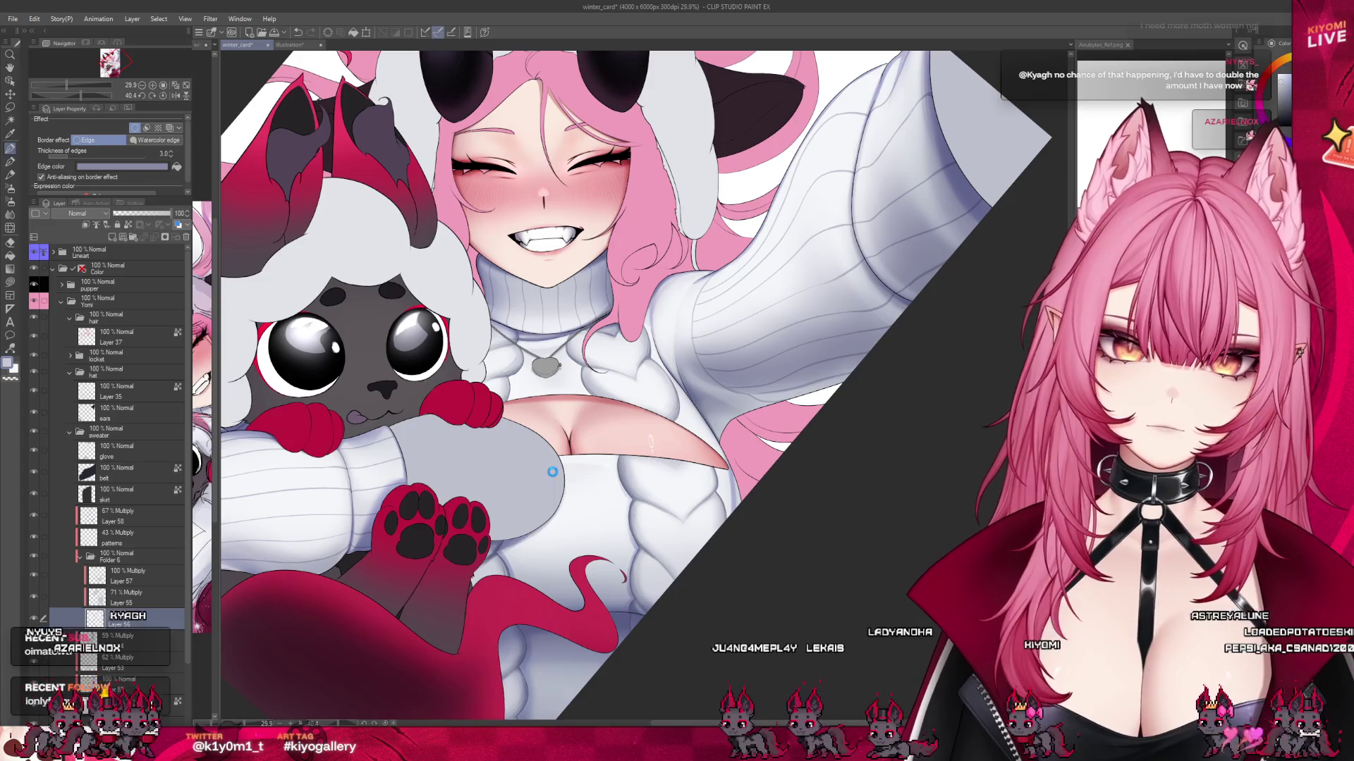
{"action": "key", "text": "ctrl+s"}
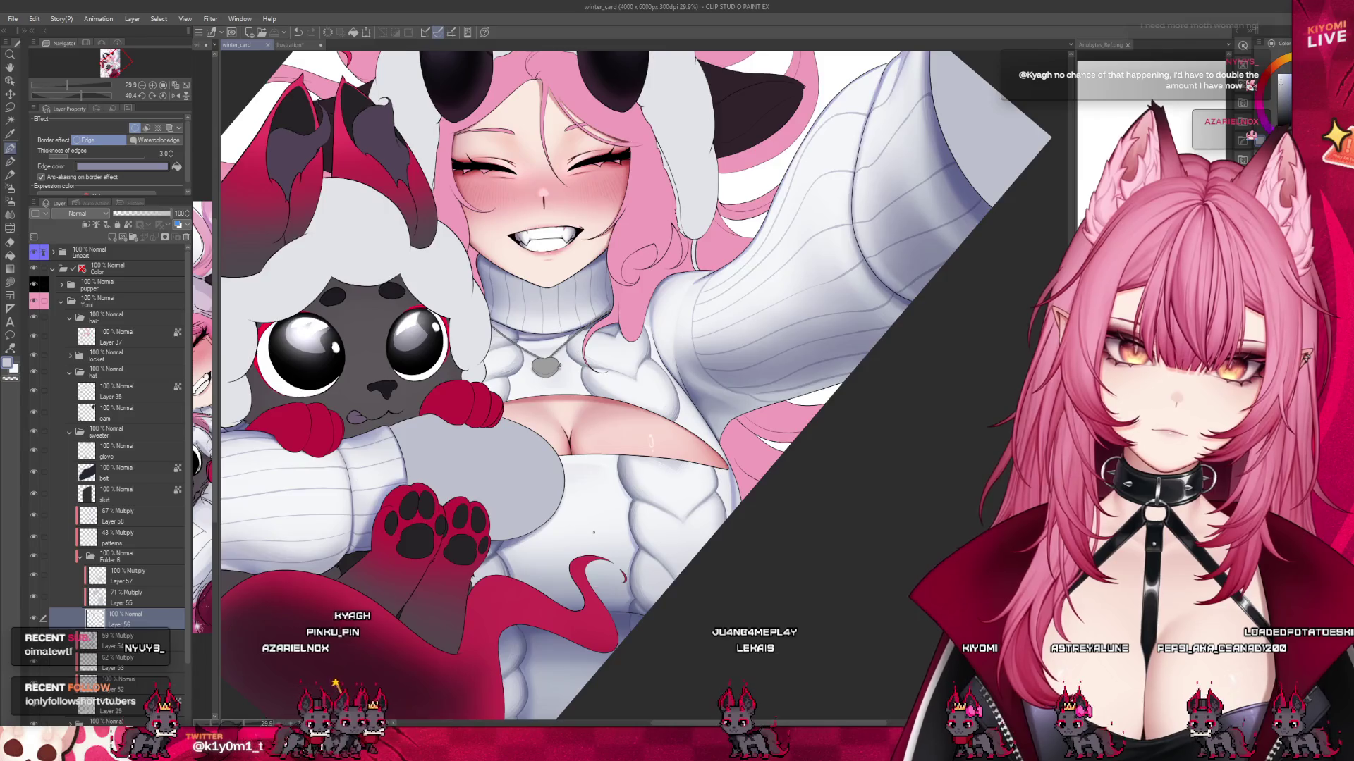
Zoom the canvas to about 121% on the sweater's cable-knit braid.
{"action": "scroll", "coordinate": [594, 533], "scroll_direction": "down", "scroll_amount": 4}
{"action": "scroll", "coordinate": [629, 481], "scroll_direction": "up", "scroll_amount": 5}
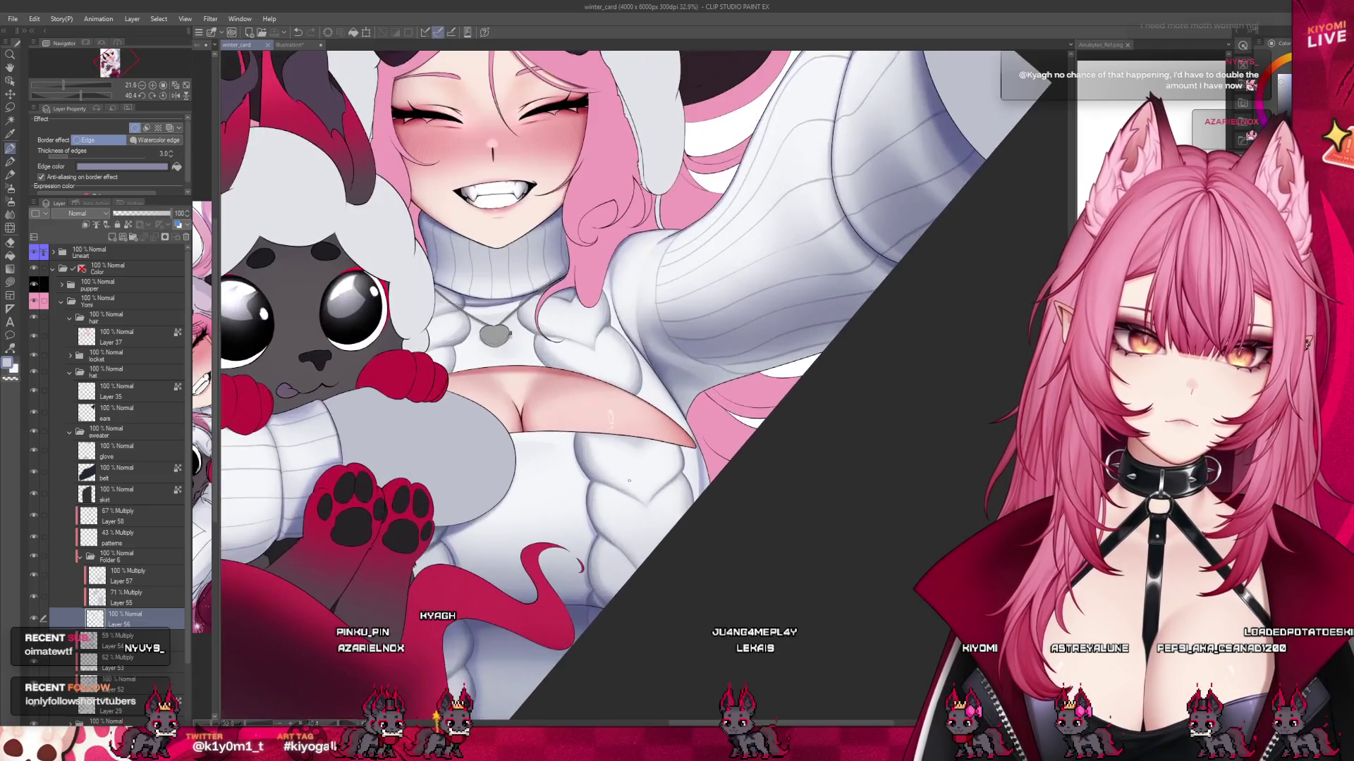
{"action": "scroll", "coordinate": [635, 476], "scroll_direction": "up", "scroll_amount": 2}
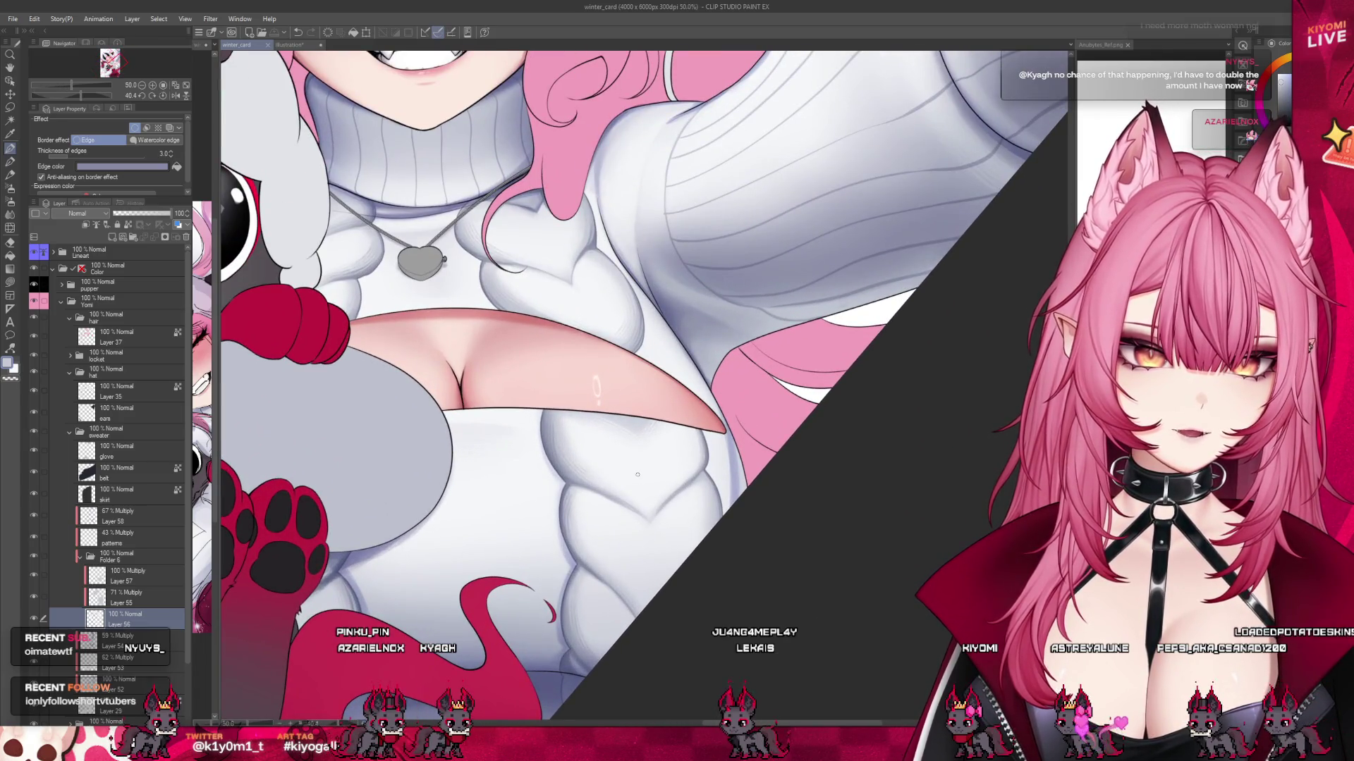
{"action": "scroll", "coordinate": [523, 321], "scroll_direction": "up", "scroll_amount": 4}
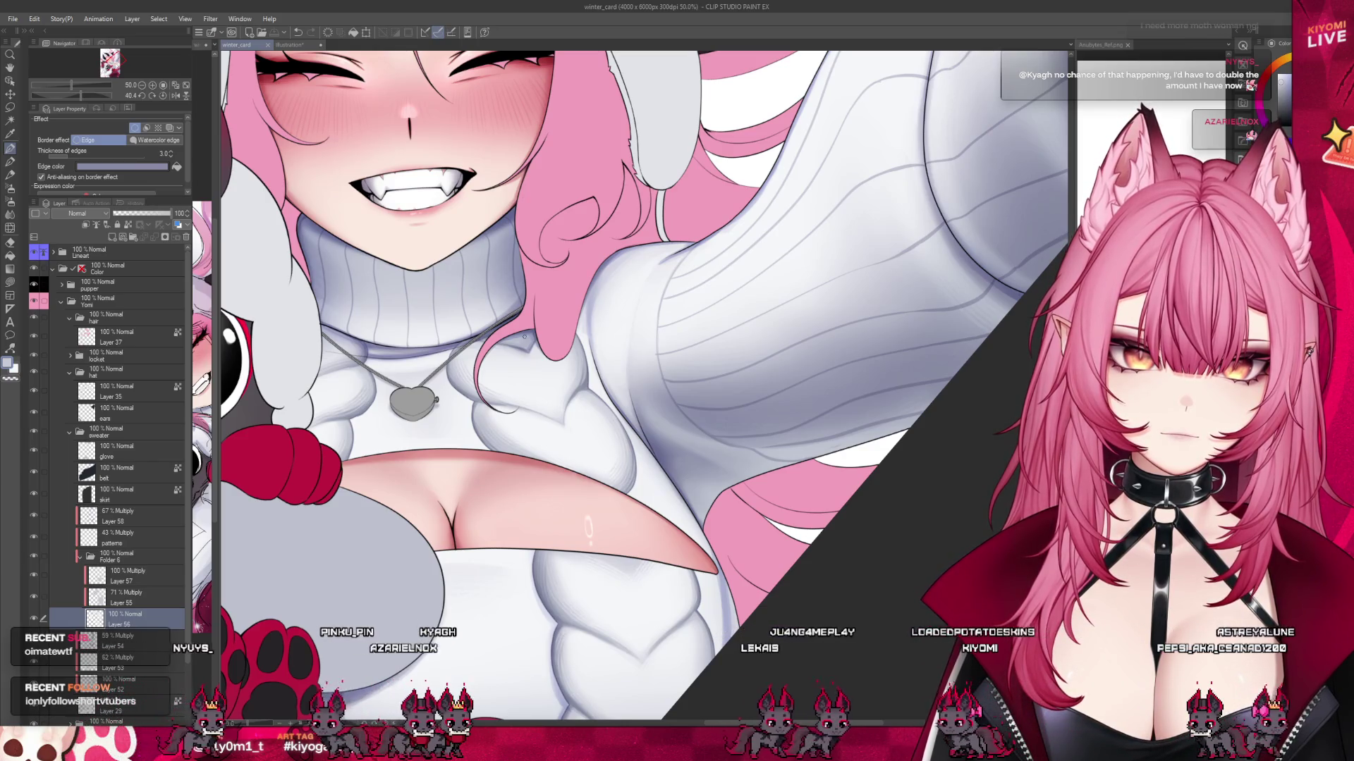
{"action": "scroll", "coordinate": [514, 263], "scroll_direction": "down", "scroll_amount": 2}
{"action": "scroll", "coordinate": [480, 501], "scroll_direction": "down", "scroll_amount": 2}
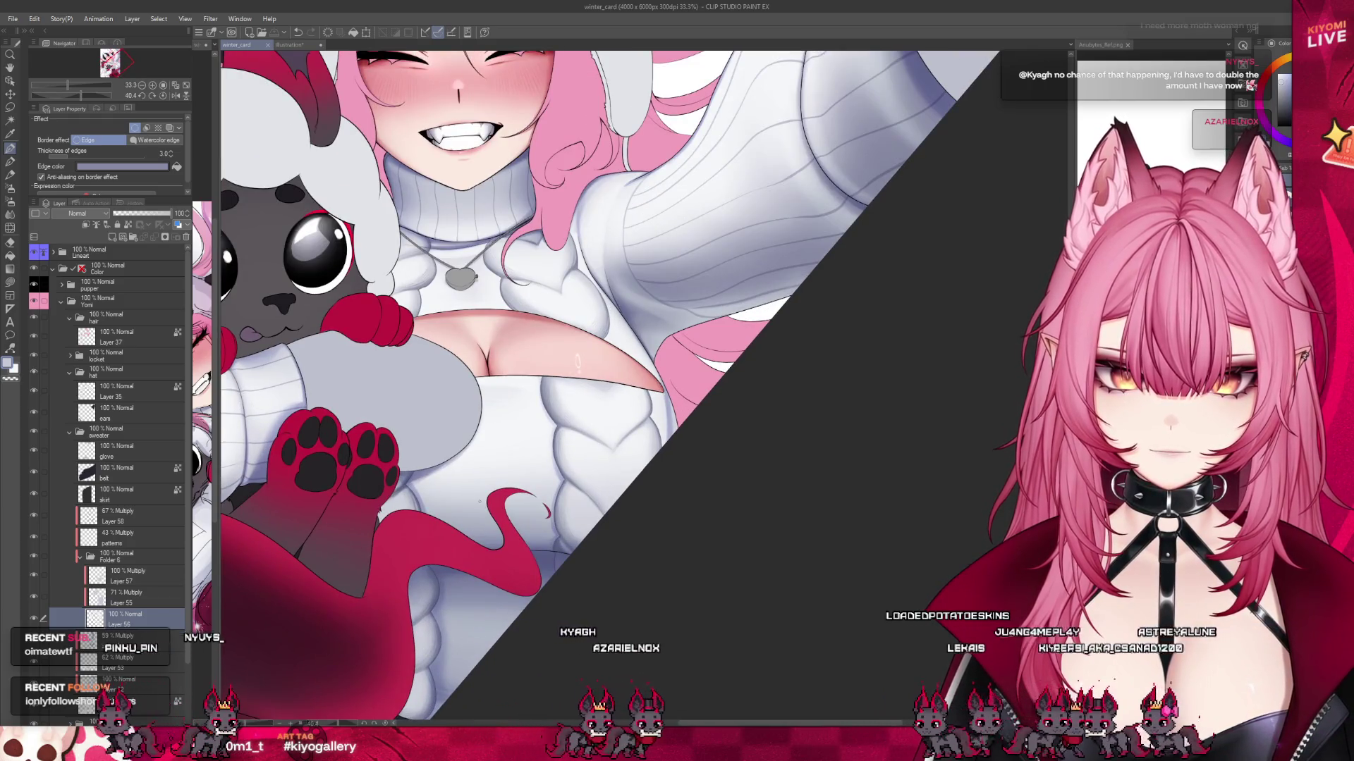
{"action": "scroll", "coordinate": [550, 472], "scroll_direction": "up", "scroll_amount": 5}
{"action": "scroll", "coordinate": [541, 466], "scroll_direction": "up", "scroll_amount": 2}
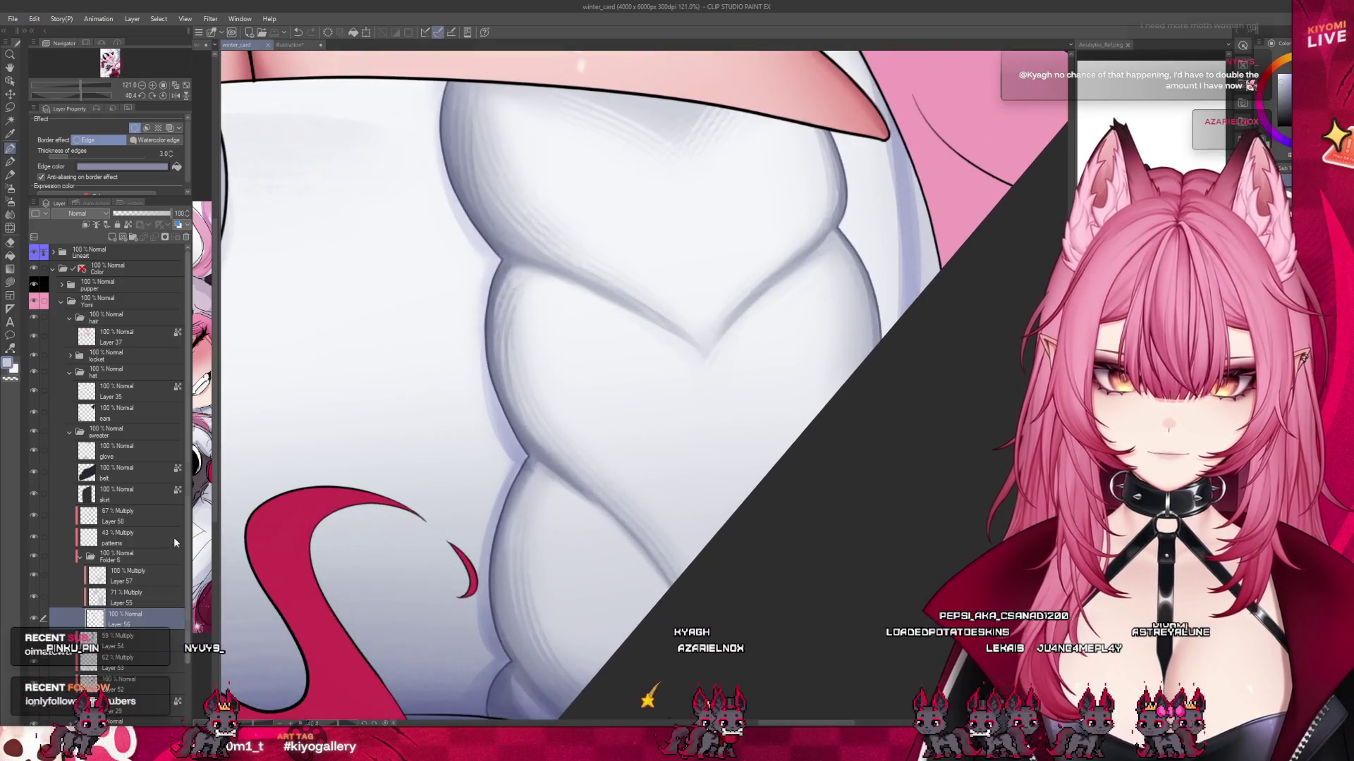
Select Layer 58 and view its sweater shading at Normal 100%.
{"action": "left_click", "coordinate": [113, 516]}
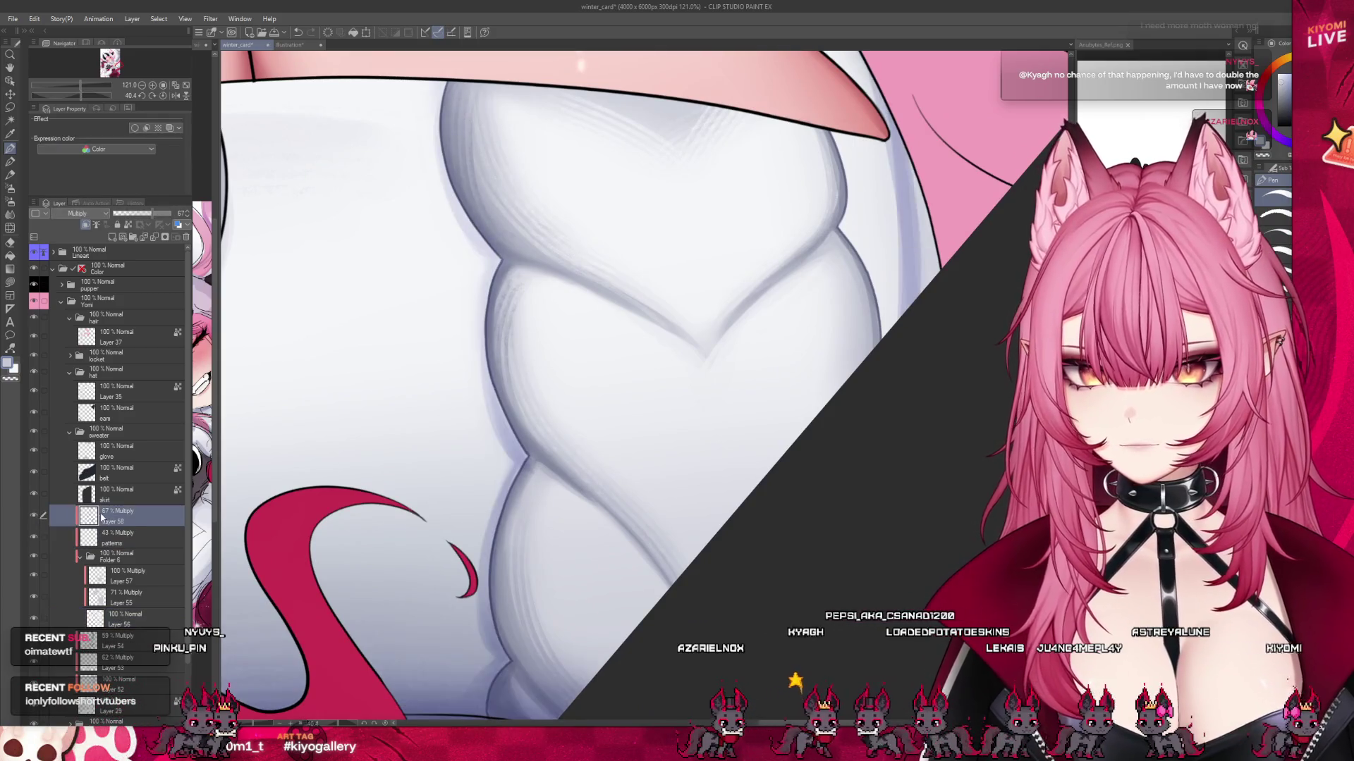
{"action": "left_click", "coordinate": [176, 215]}
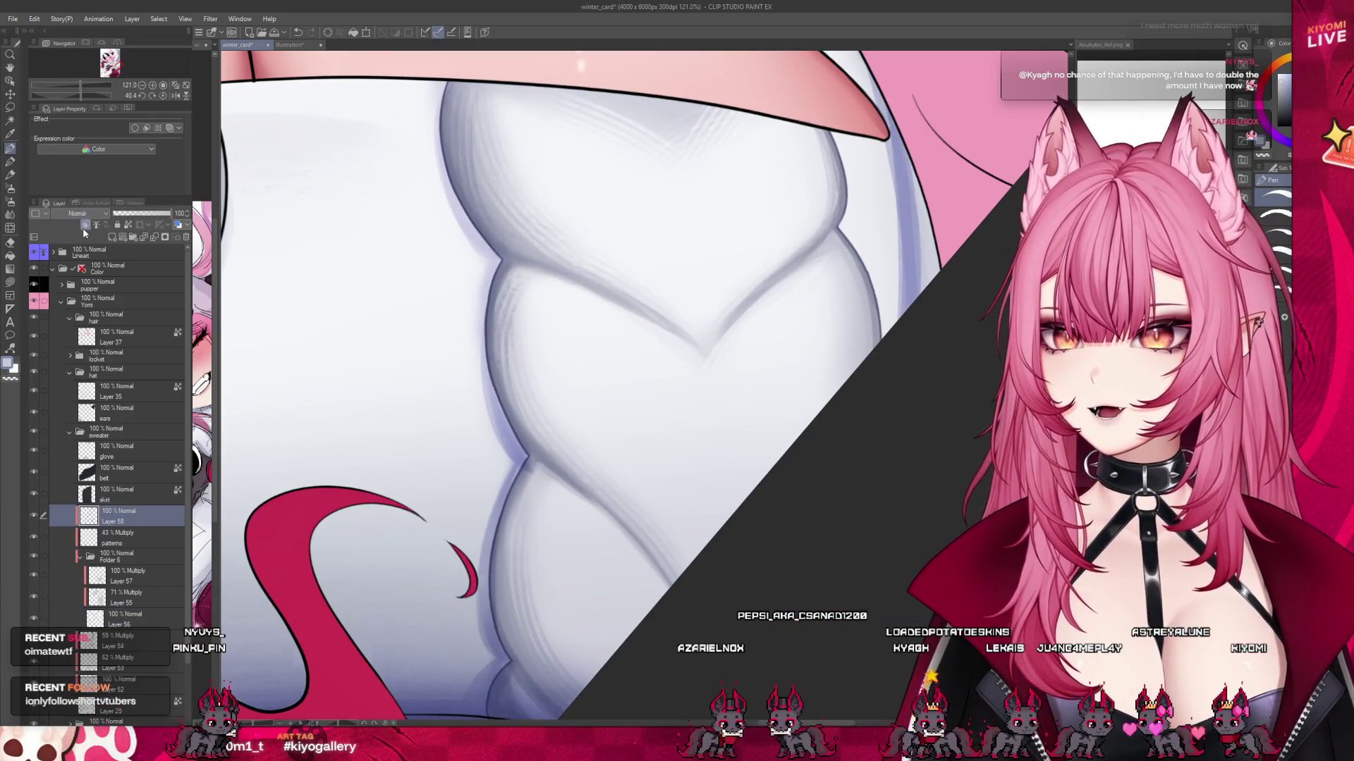
{"action": "scroll", "coordinate": [597, 470], "scroll_direction": "down", "scroll_amount": 3}
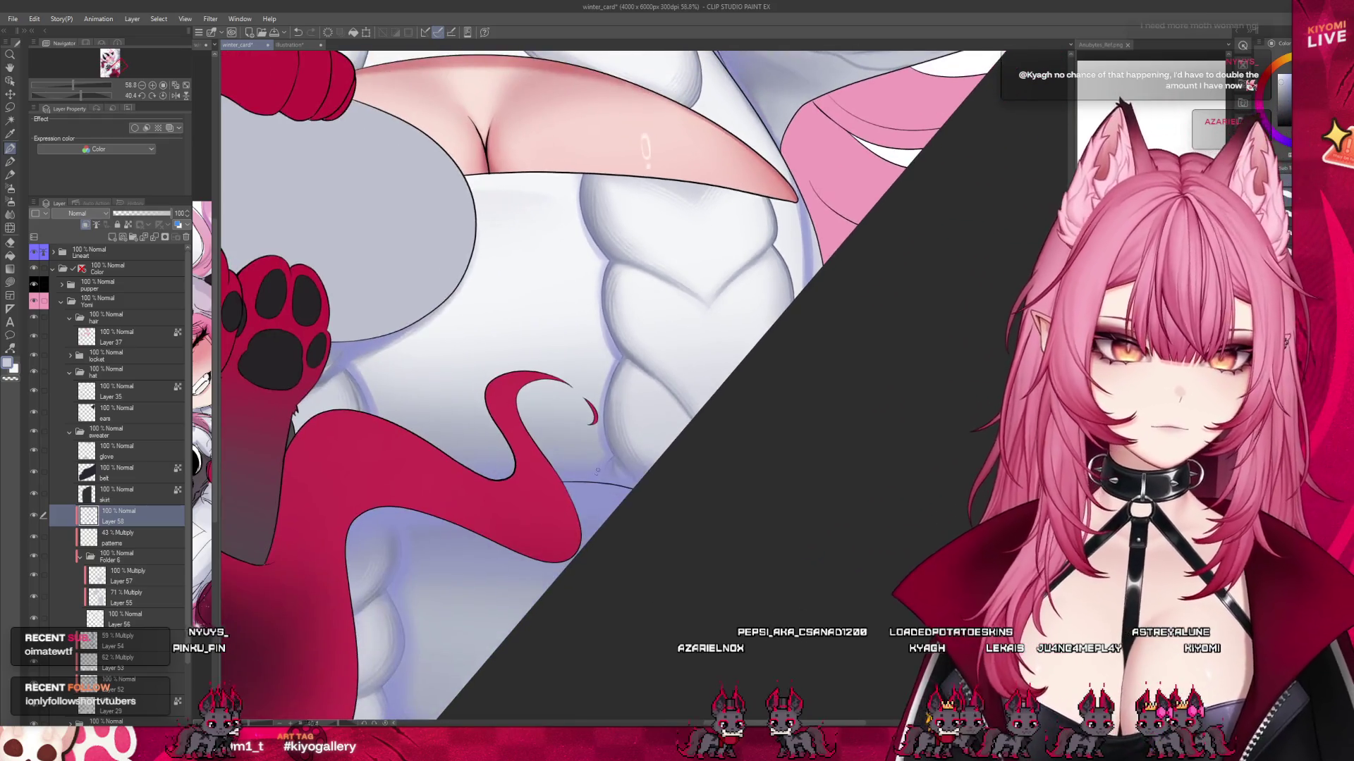
{"action": "scroll", "coordinate": [597, 471], "scroll_direction": "down", "scroll_amount": 2}
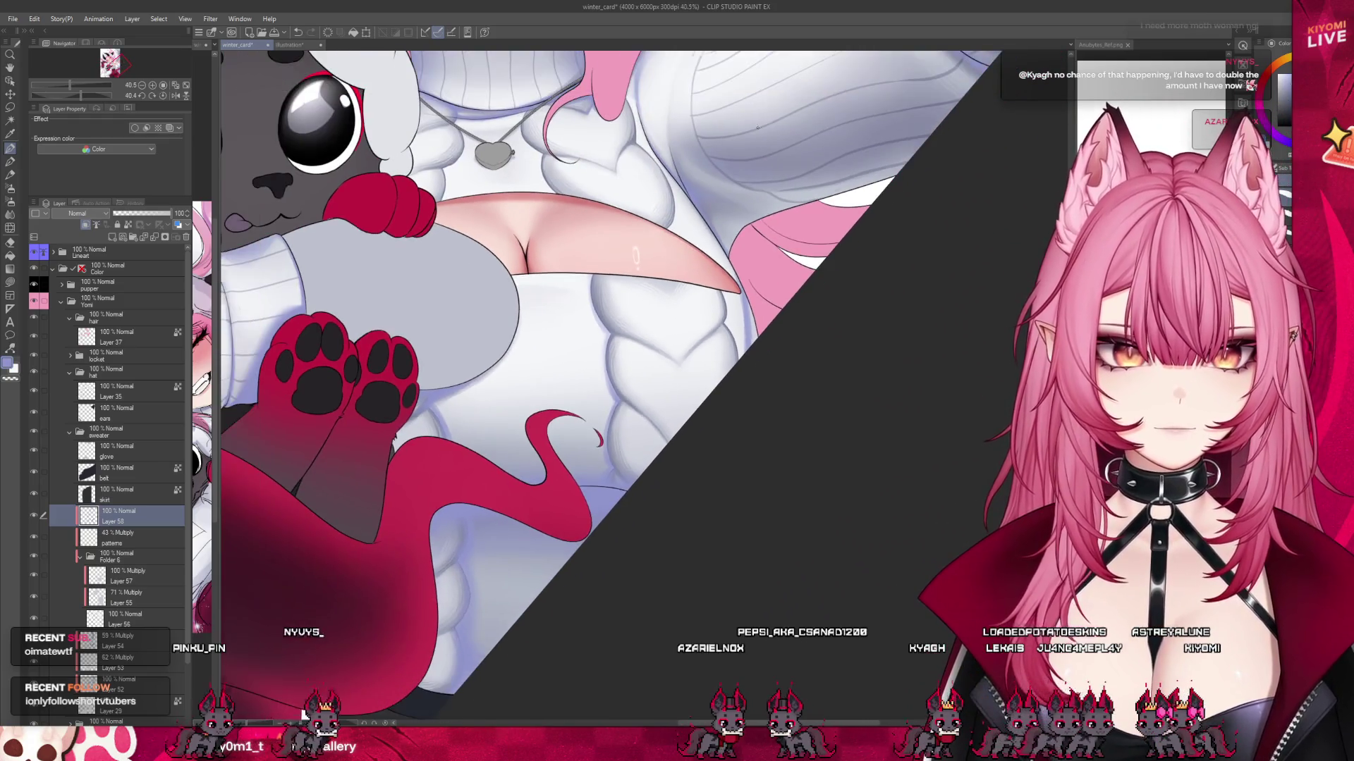
{"action": "scroll", "coordinate": [636, 259], "scroll_direction": "up", "scroll_amount": 3}
{"action": "scroll", "coordinate": [607, 363], "scroll_direction": "down", "scroll_amount": 2}
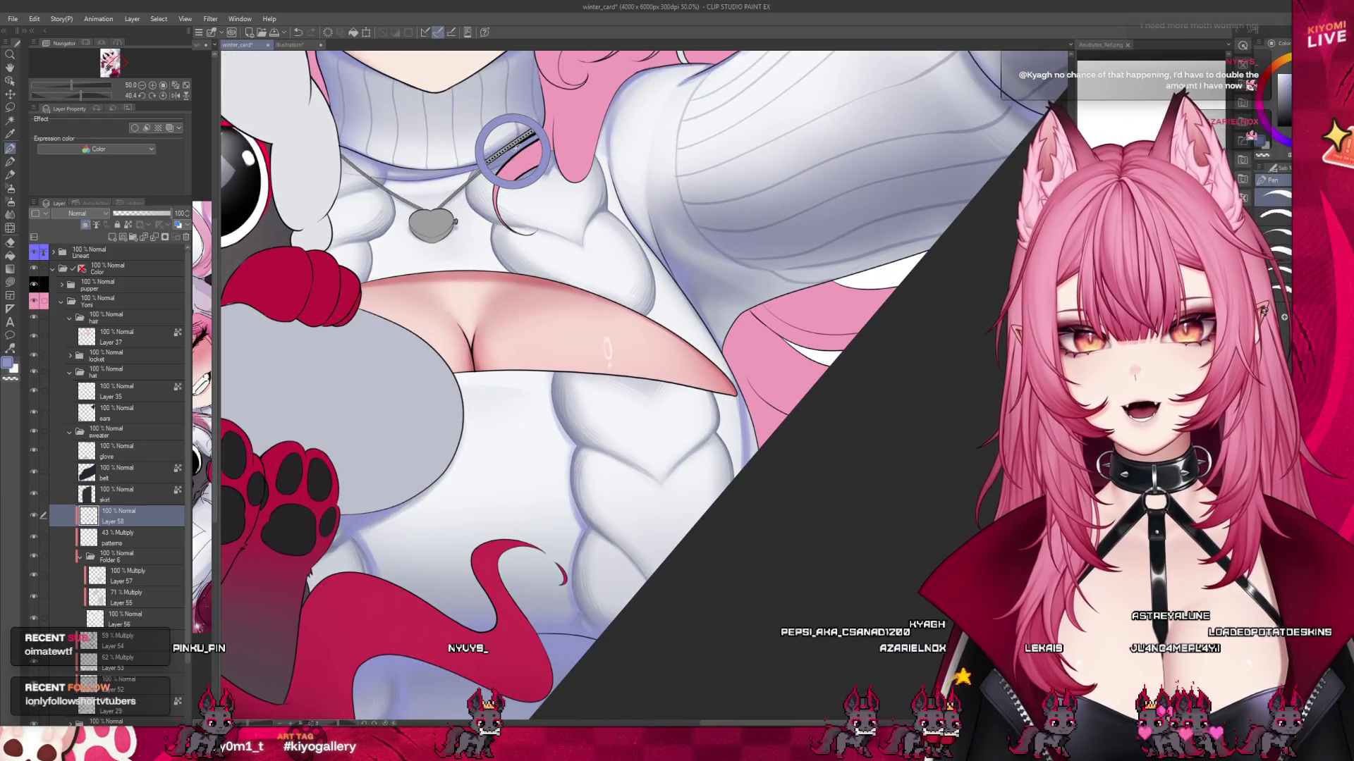
Return Layer 58 to 67% Multiply and paint the braid crevices with the Watercolor brush.
{"action": "left_click_drag", "start_coordinate": [173, 213], "coordinate": [152, 213]}
{"action": "scroll", "coordinate": [517, 163], "scroll_direction": "down", "scroll_amount": 1}
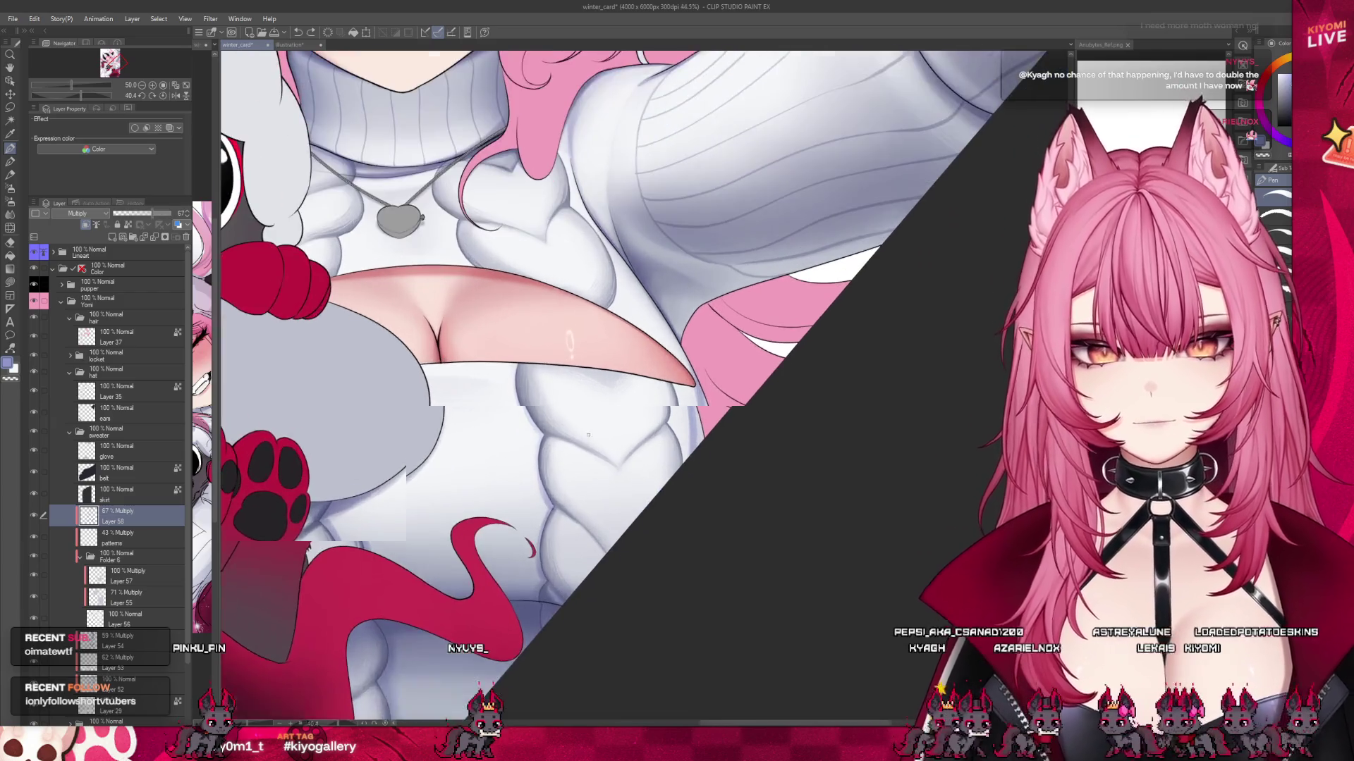
{"action": "scroll", "coordinate": [484, 319], "scroll_direction": "down", "scroll_amount": 2}
{"action": "scroll", "coordinate": [484, 319], "scroll_direction": "up", "scroll_amount": 5}
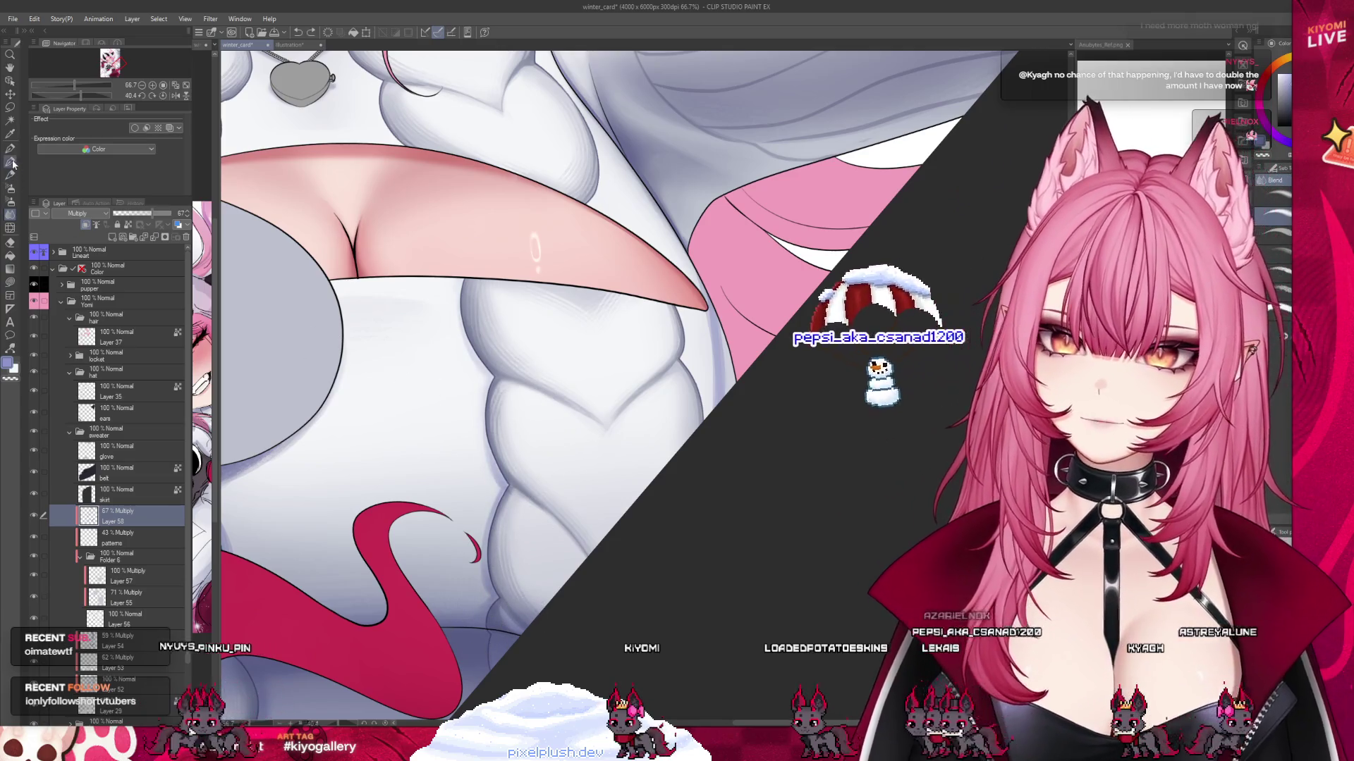
{"action": "key", "text": "b"}
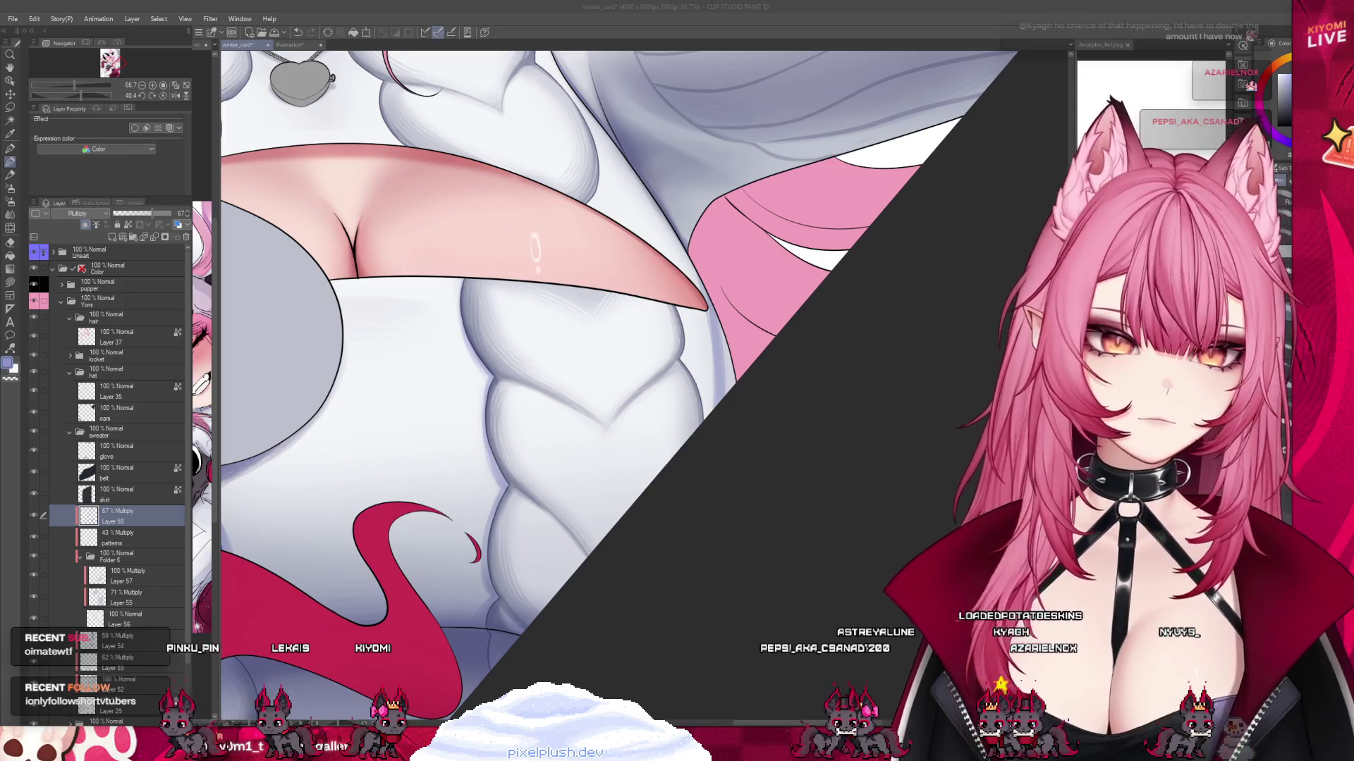
{"action": "left_click", "coordinate": [509, 492]}
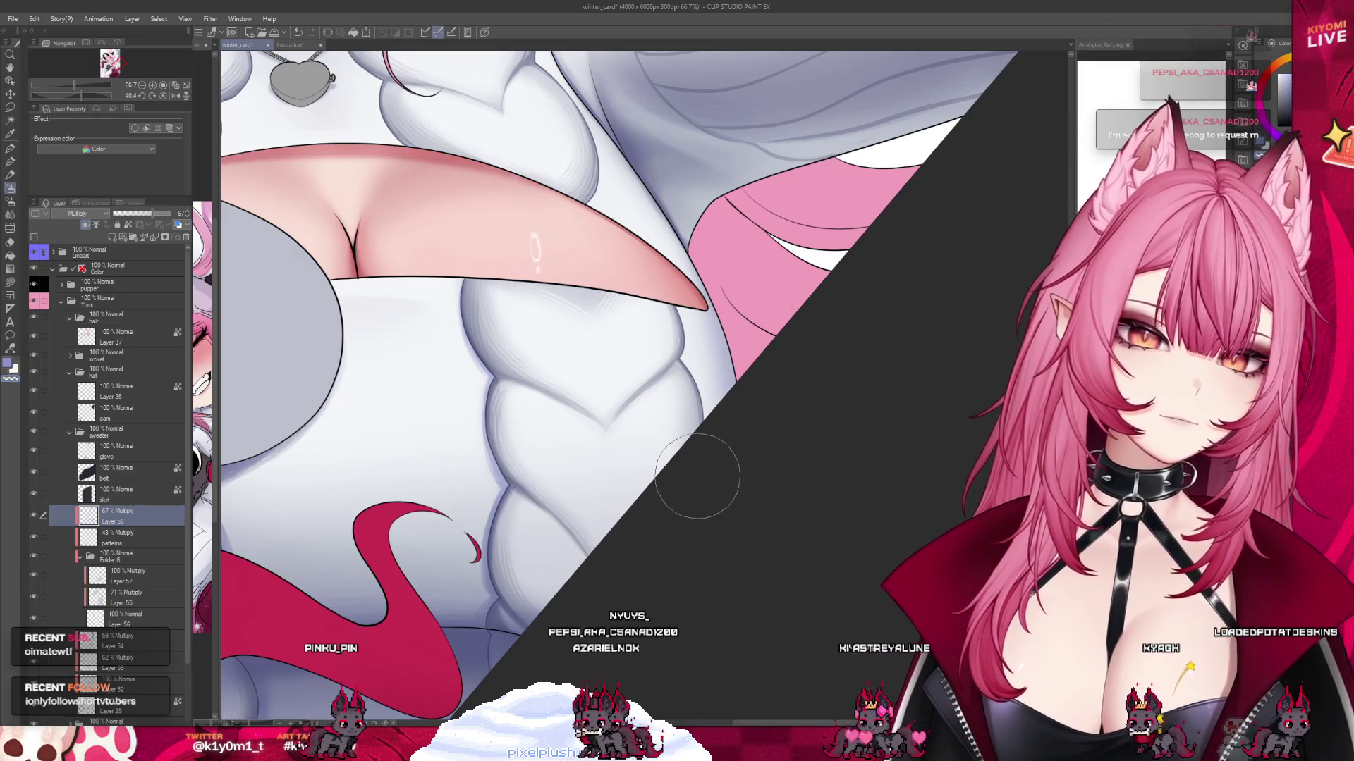
Zoom out and back in to review the whole rotated winter card.
{"action": "scroll", "coordinate": [697, 476], "scroll_direction": "down", "scroll_amount": 5}
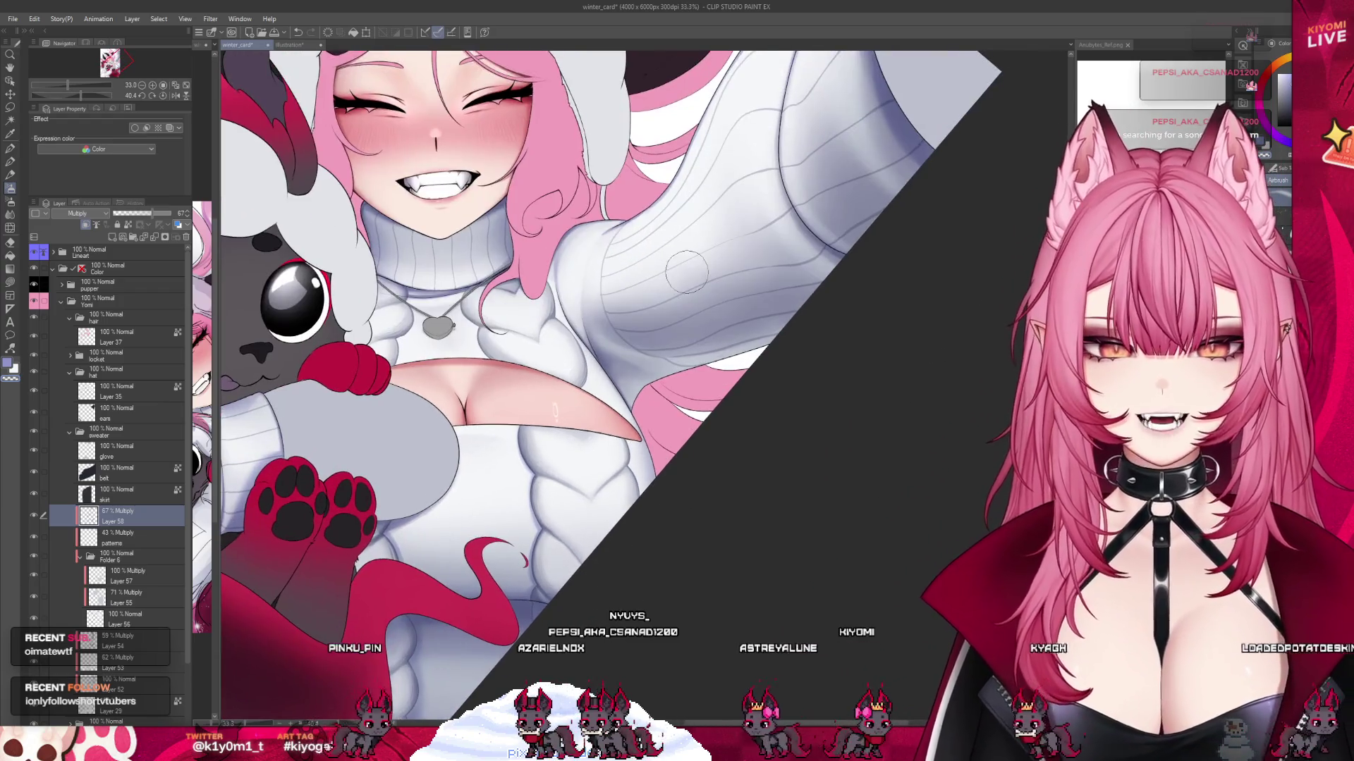
{"action": "scroll", "coordinate": [564, 564], "scroll_direction": "up", "scroll_amount": 4}
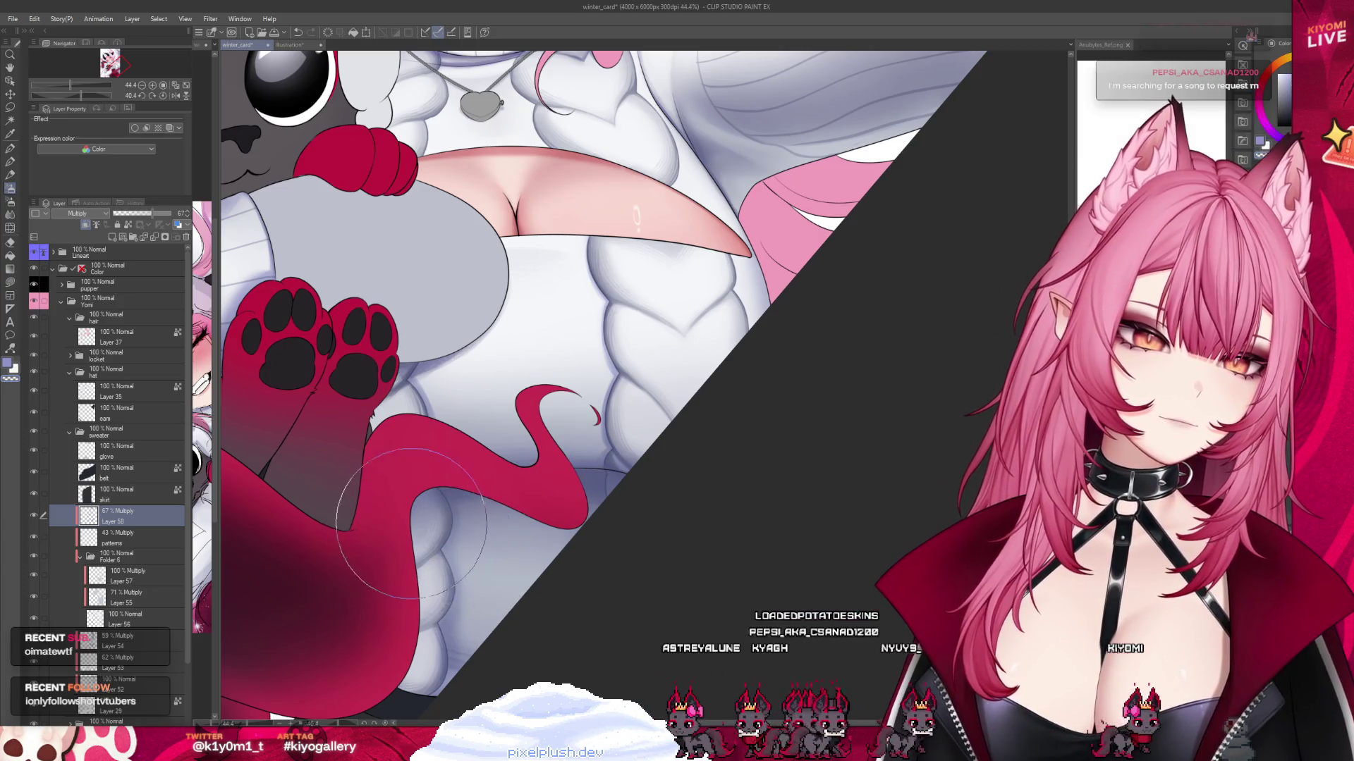
{"action": "scroll", "coordinate": [479, 443], "scroll_direction": "down", "scroll_amount": 4}
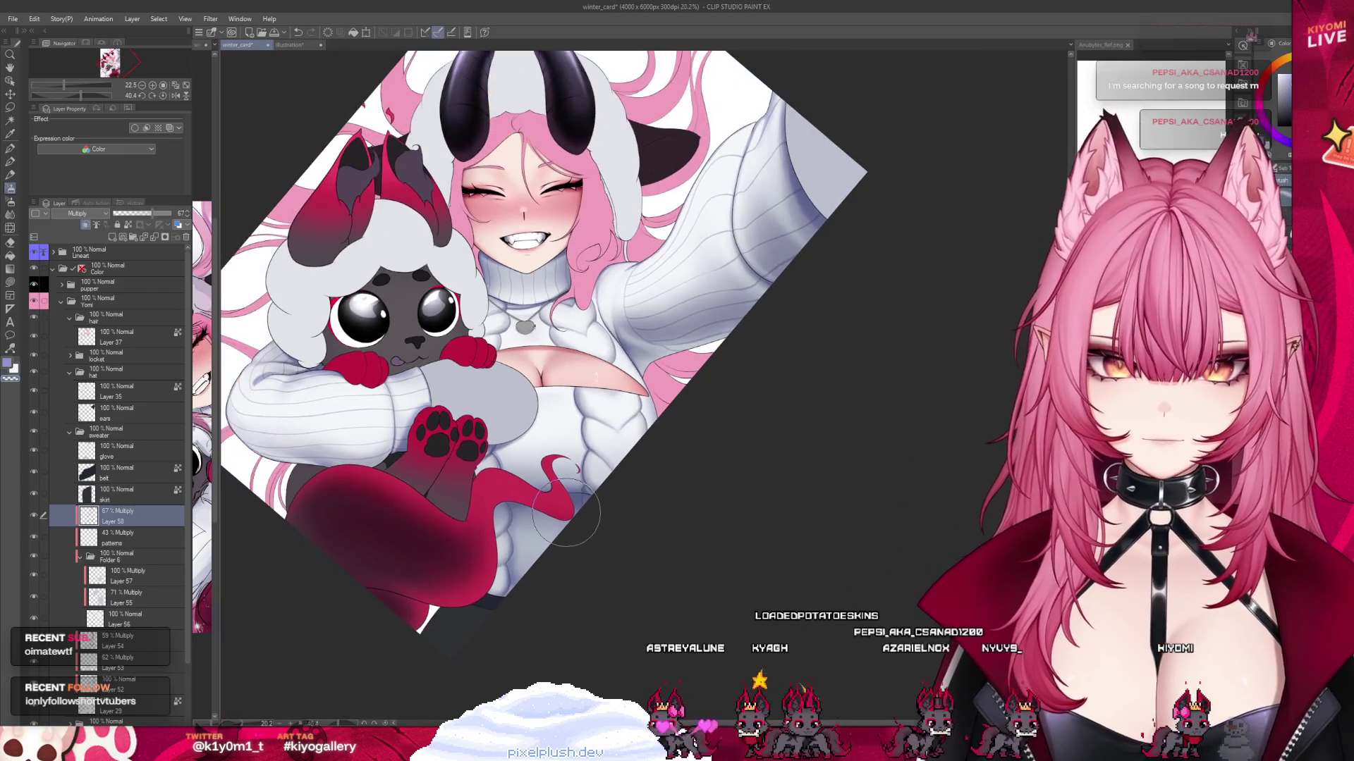
{"action": "scroll", "coordinate": [642, 219], "scroll_direction": "up", "scroll_amount": 1}
{"action": "scroll", "coordinate": [494, 233], "scroll_direction": "up", "scroll_amount": 1}
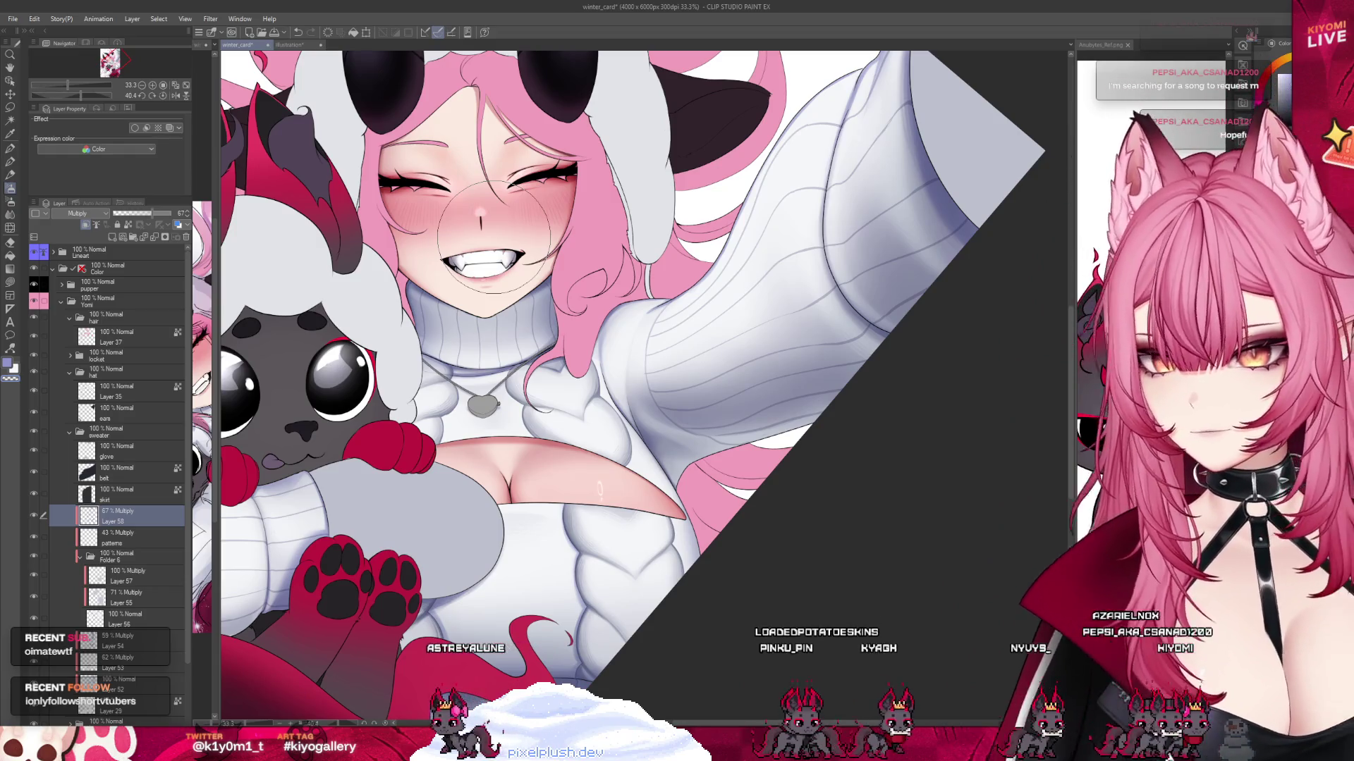
{"action": "scroll", "coordinate": [585, 359], "scroll_direction": "down", "scroll_amount": 2}
{"action": "scroll", "coordinate": [586, 359], "scroll_direction": "down", "scroll_amount": 1}
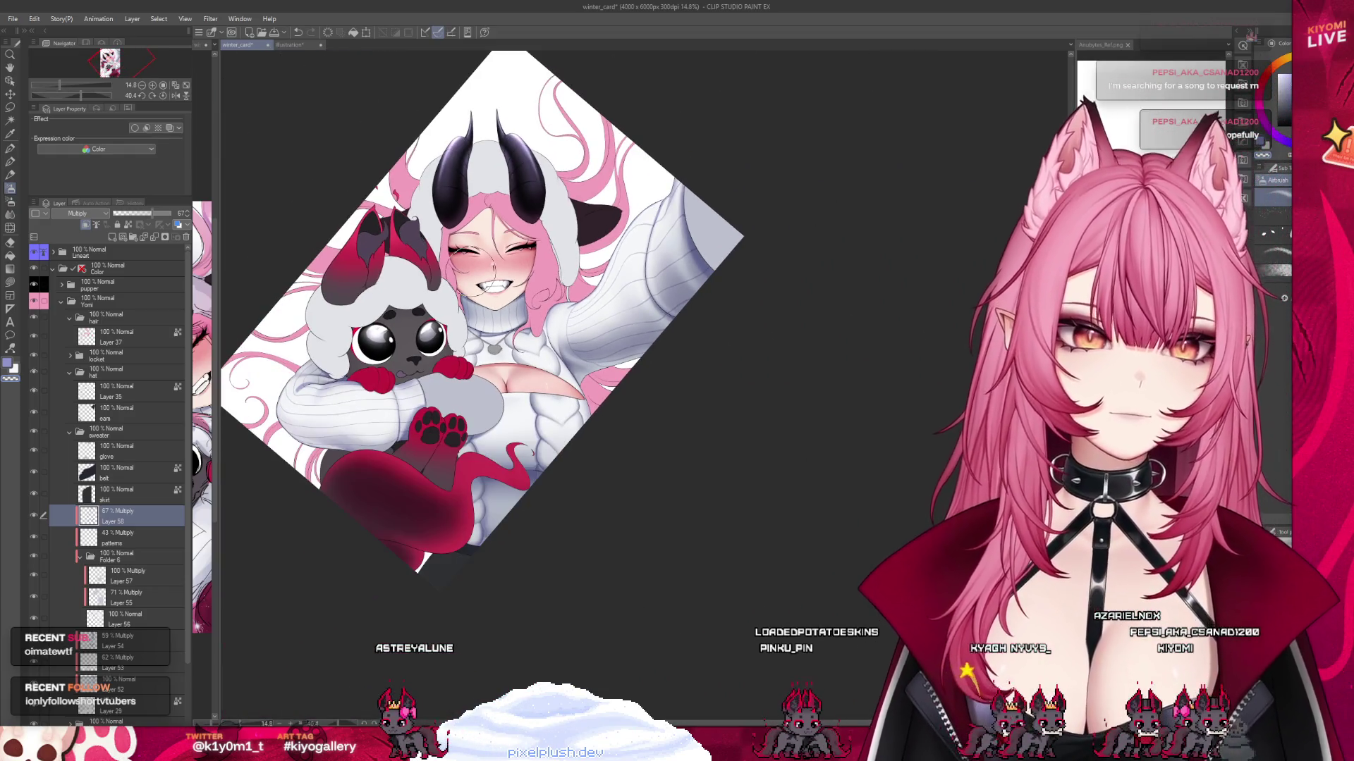
Select the skirt layer, then the glove layer, and widen the reference sketch pane beside the canvas.
{"action": "left_click", "coordinate": [68, 492]}
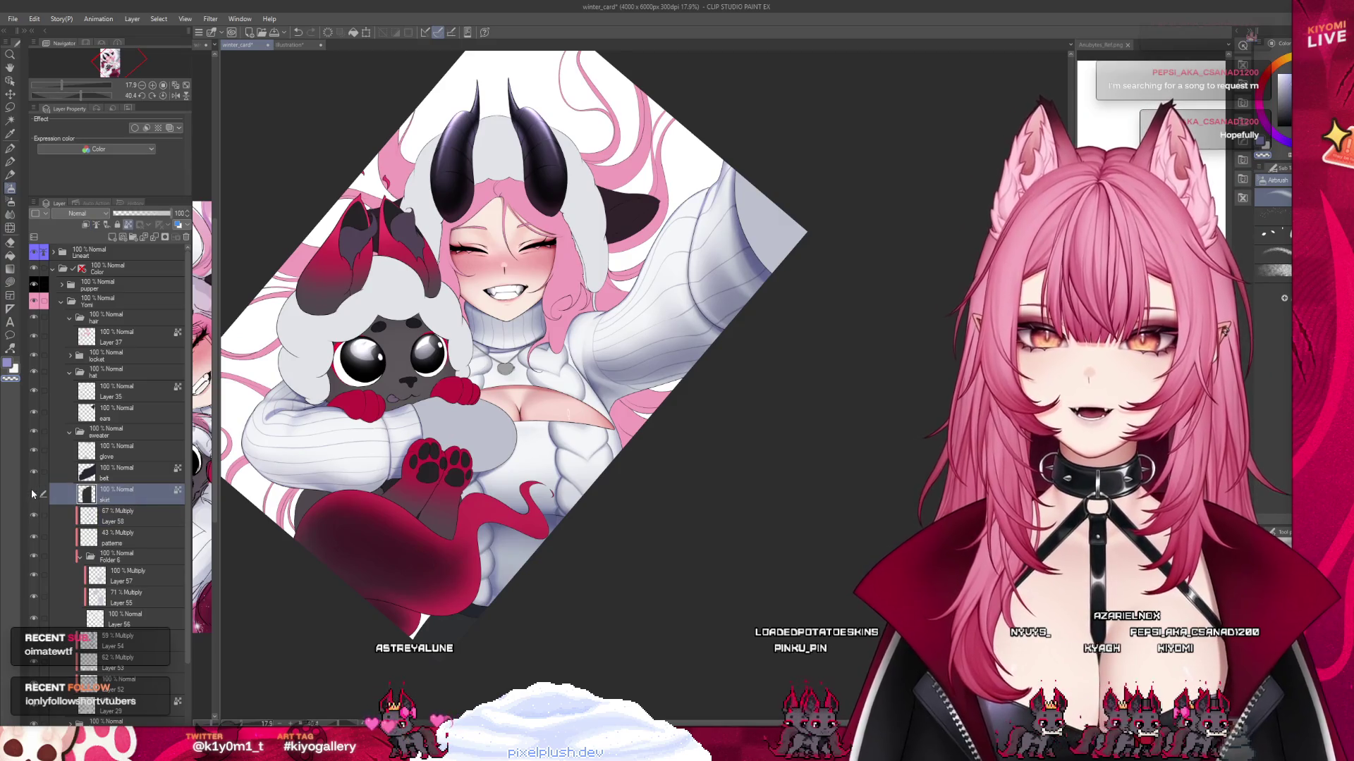
{"action": "left_click", "coordinate": [109, 467]}
{"action": "left_click", "coordinate": [107, 451]}
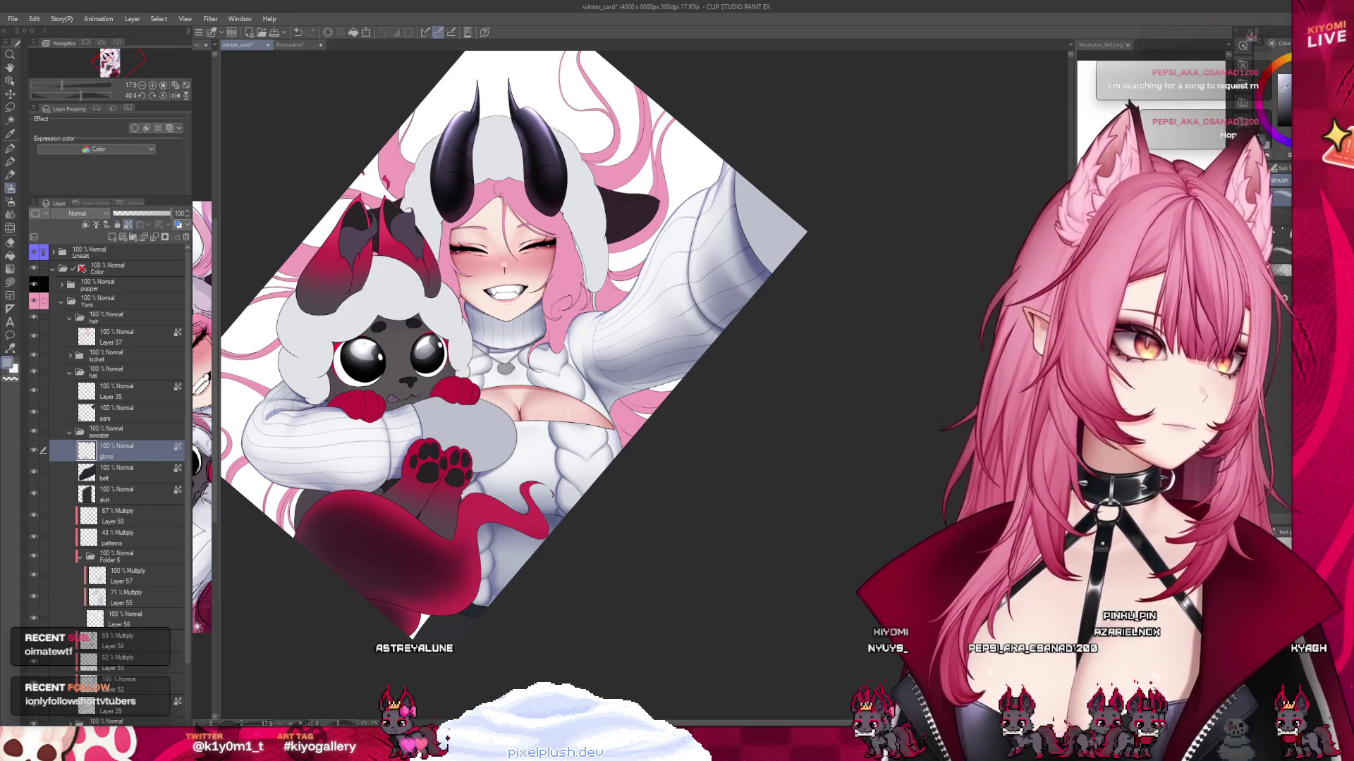
{"action": "scroll", "coordinate": [585, 427], "scroll_direction": "up", "scroll_amount": 1}
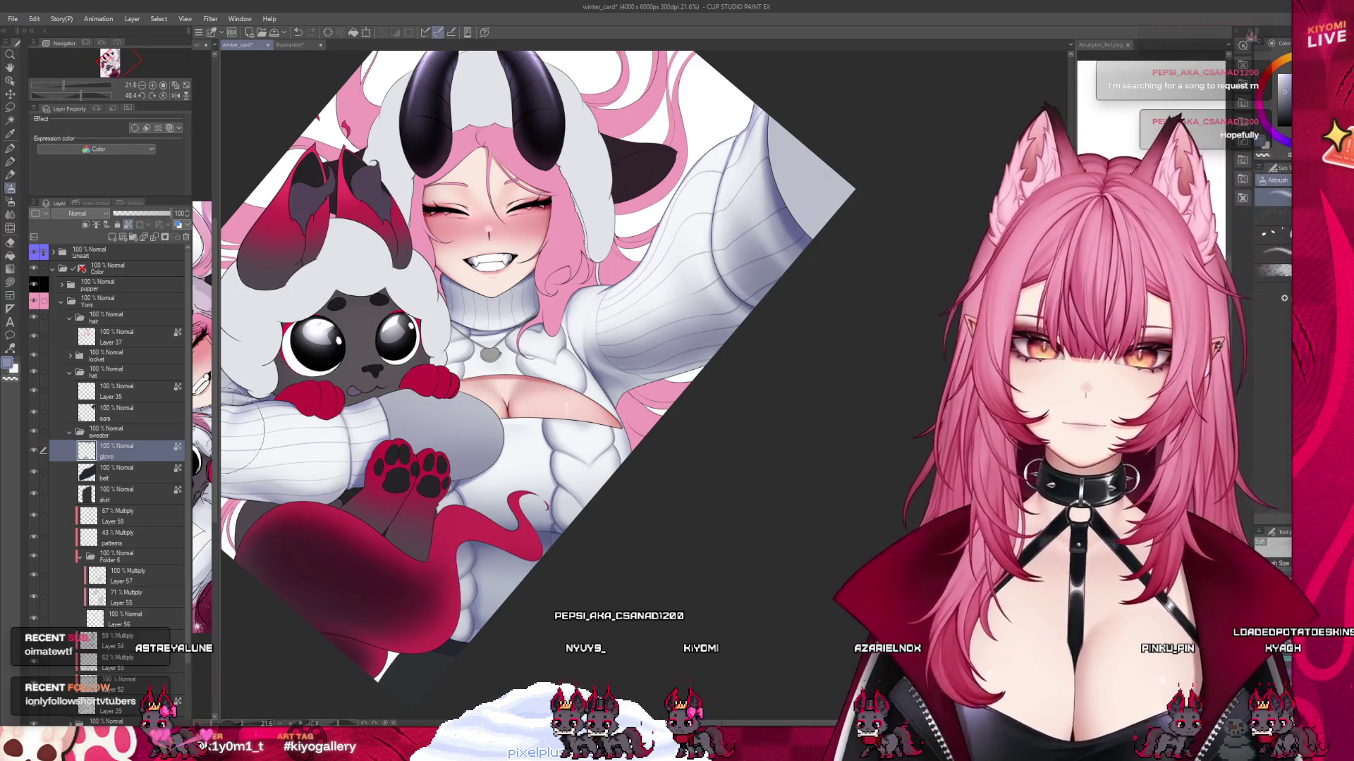
{"action": "left_click_drag", "start_coordinate": [216, 426], "coordinate": [406, 426]}
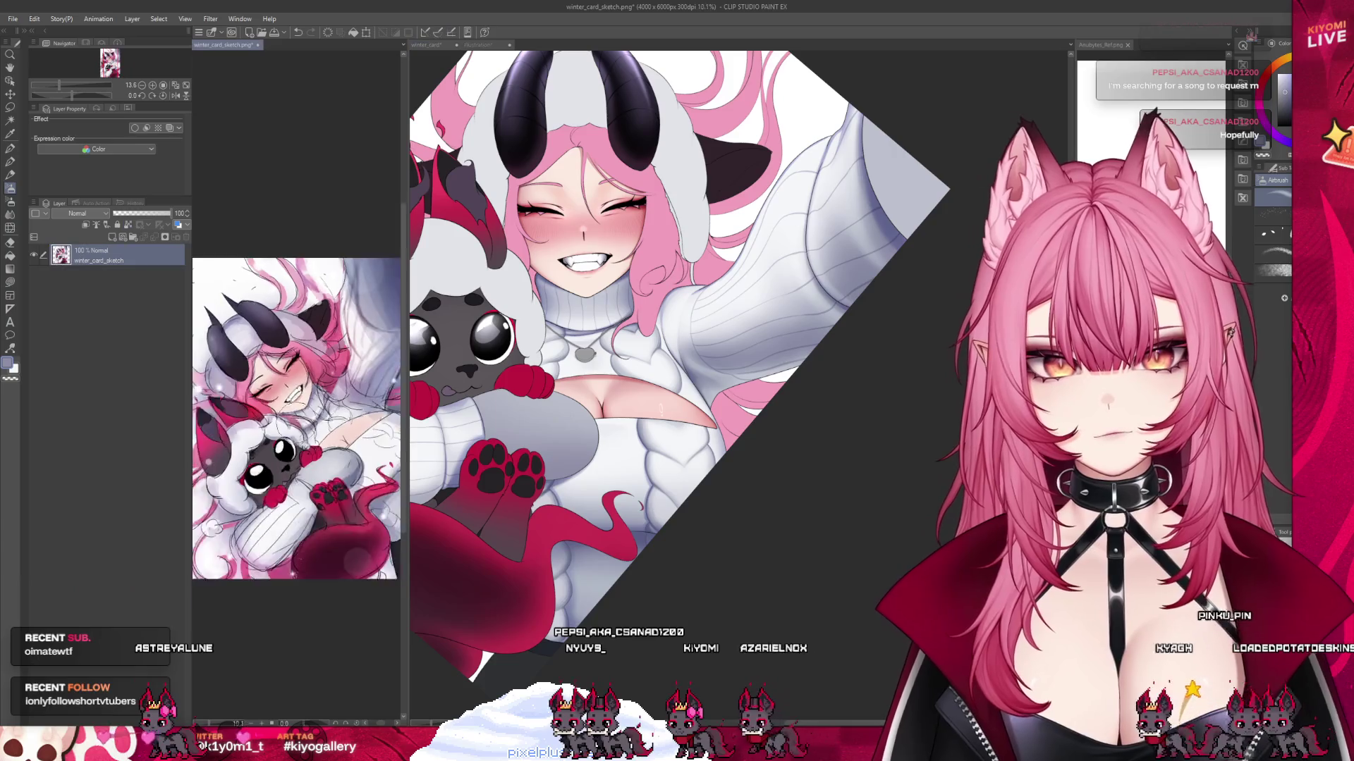
Make winter_card active, narrow the sketch pane, and glance at the sketch before returning.
{"action": "left_click", "coordinate": [430, 470]}
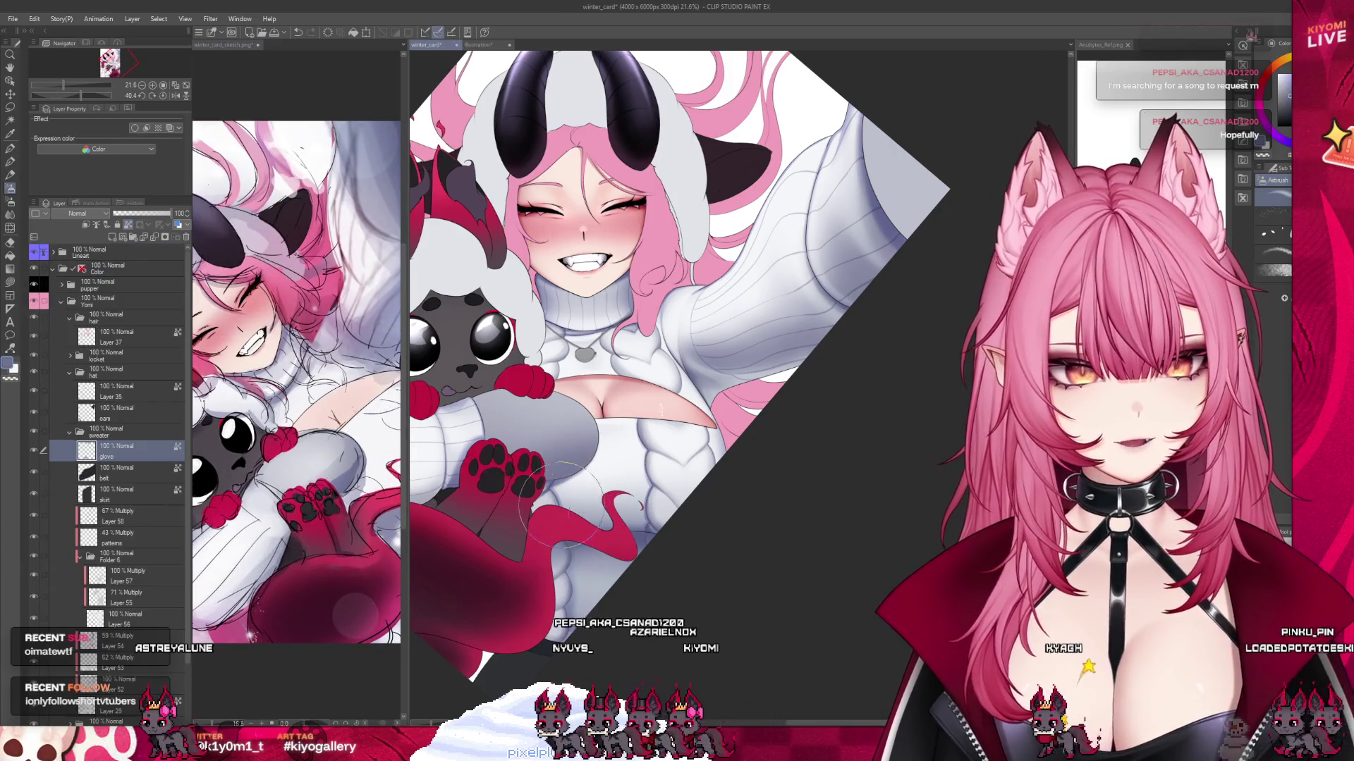
{"action": "left_click_drag", "start_coordinate": [406, 472], "coordinate": [297, 472]}
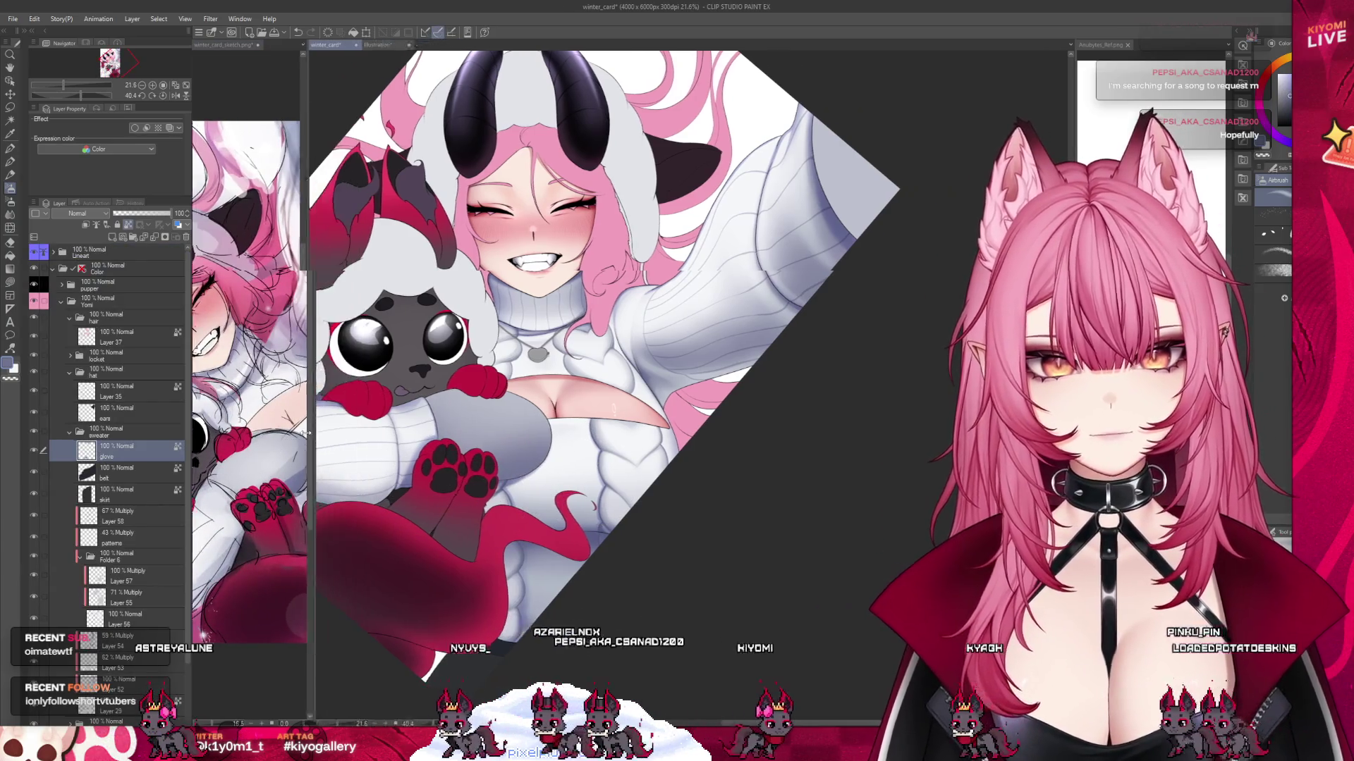
{"action": "left_click", "coordinate": [254, 331]}
{"action": "scroll", "coordinate": [255, 328], "scroll_direction": "down", "scroll_amount": 3}
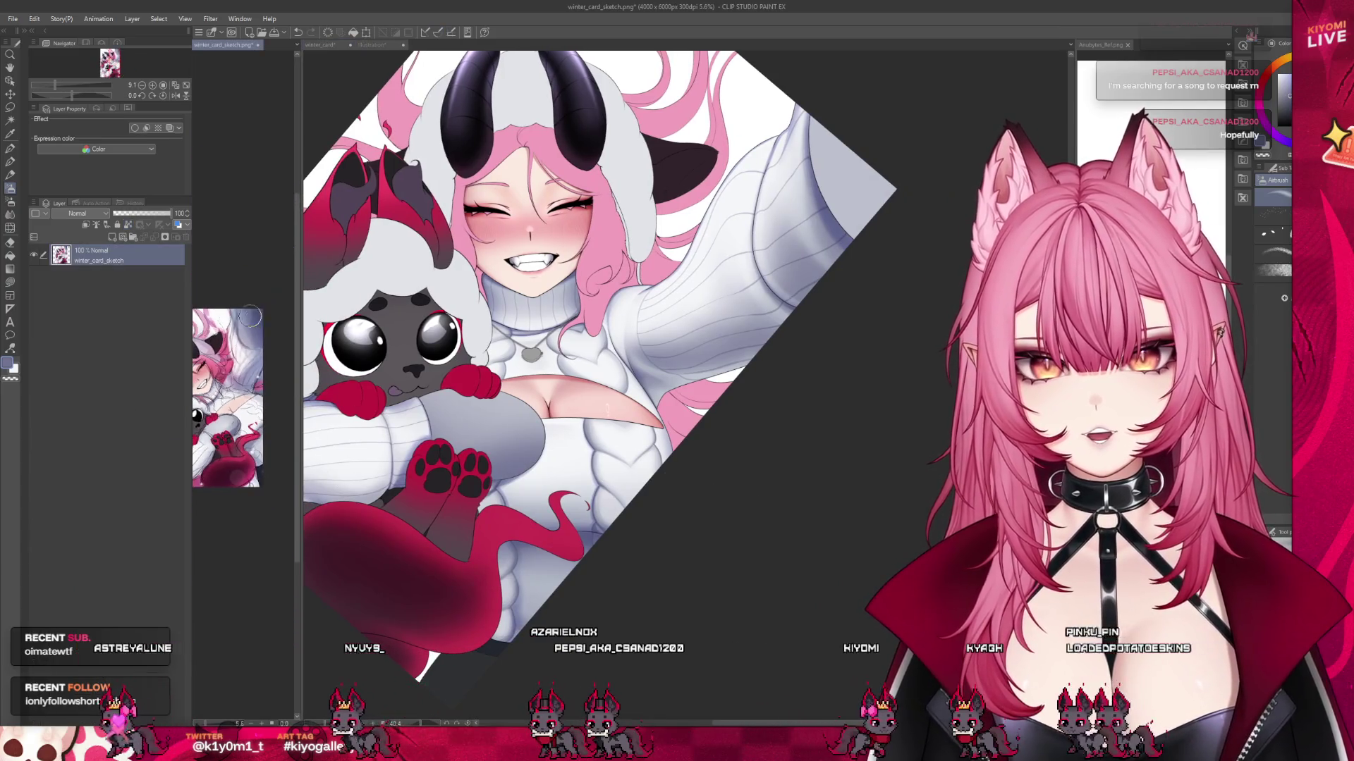
{"action": "key", "text": "ctrl+Tab"}
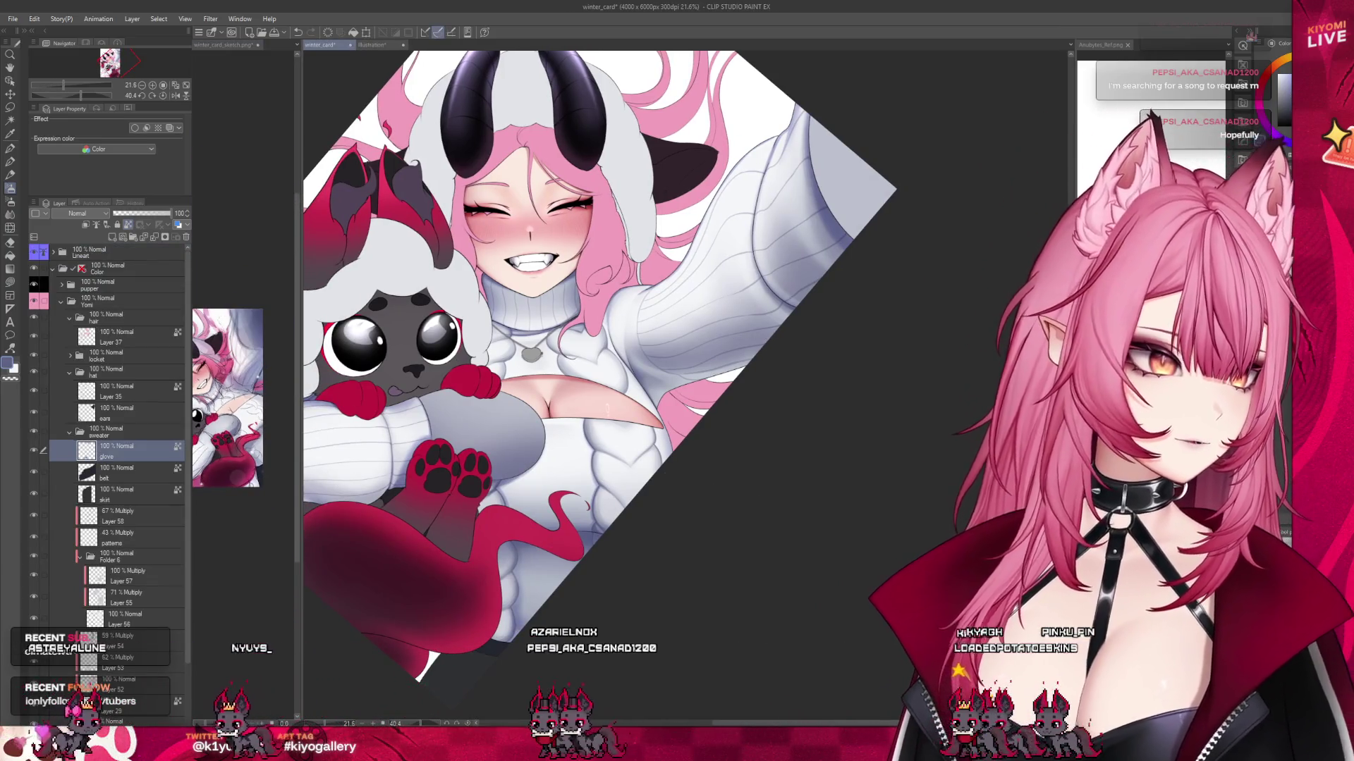
Airbrush darker blue-grey shading along the top of the raised sleeve, then check the sketch.
{"action": "mouse_move", "coordinate": [839, 183]}
{"action": "left_mouse_down"}
{"action": "mouse_move", "coordinate": [875, 197]}
{"action": "mouse_move", "coordinate": [907, 151]}
{"action": "mouse_move", "coordinate": [881, 141]}
{"action": "left_mouse_up"}
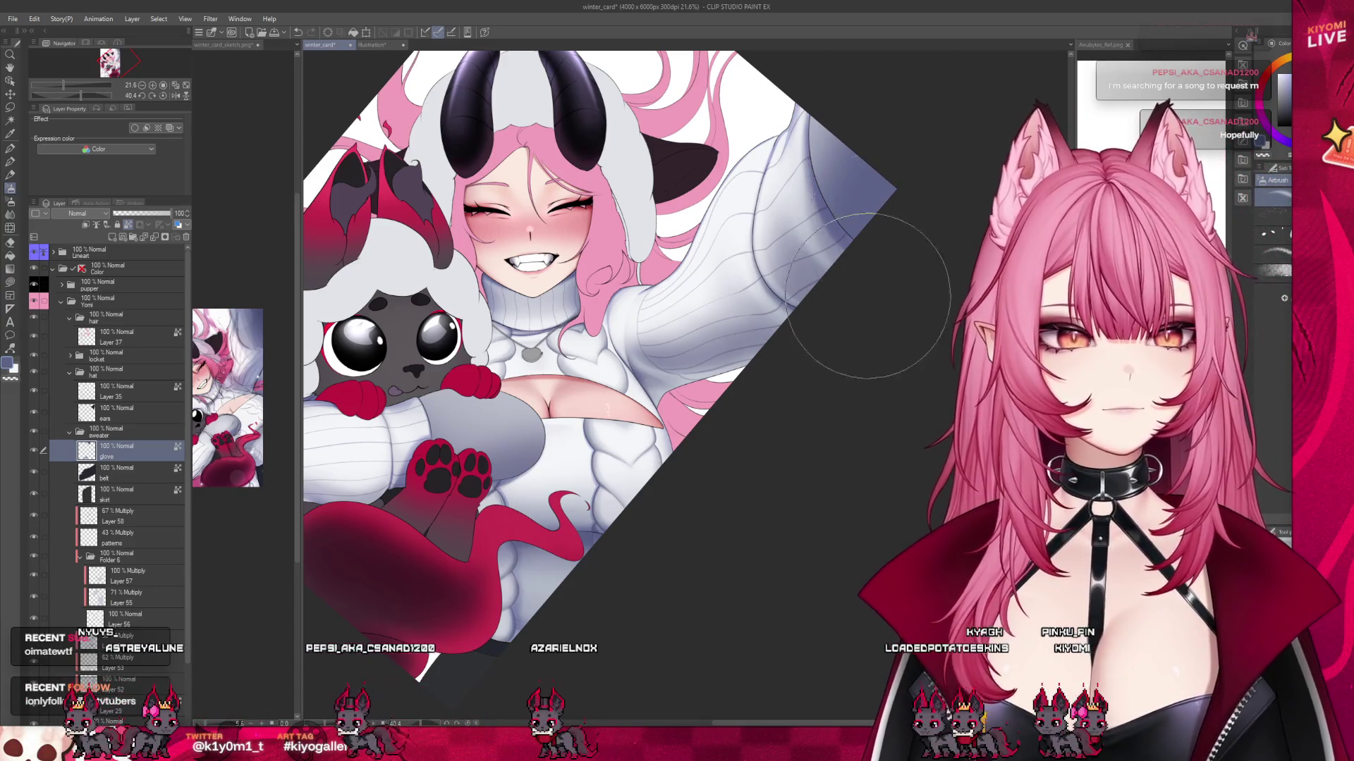
{"action": "left_click", "coordinate": [248, 331]}
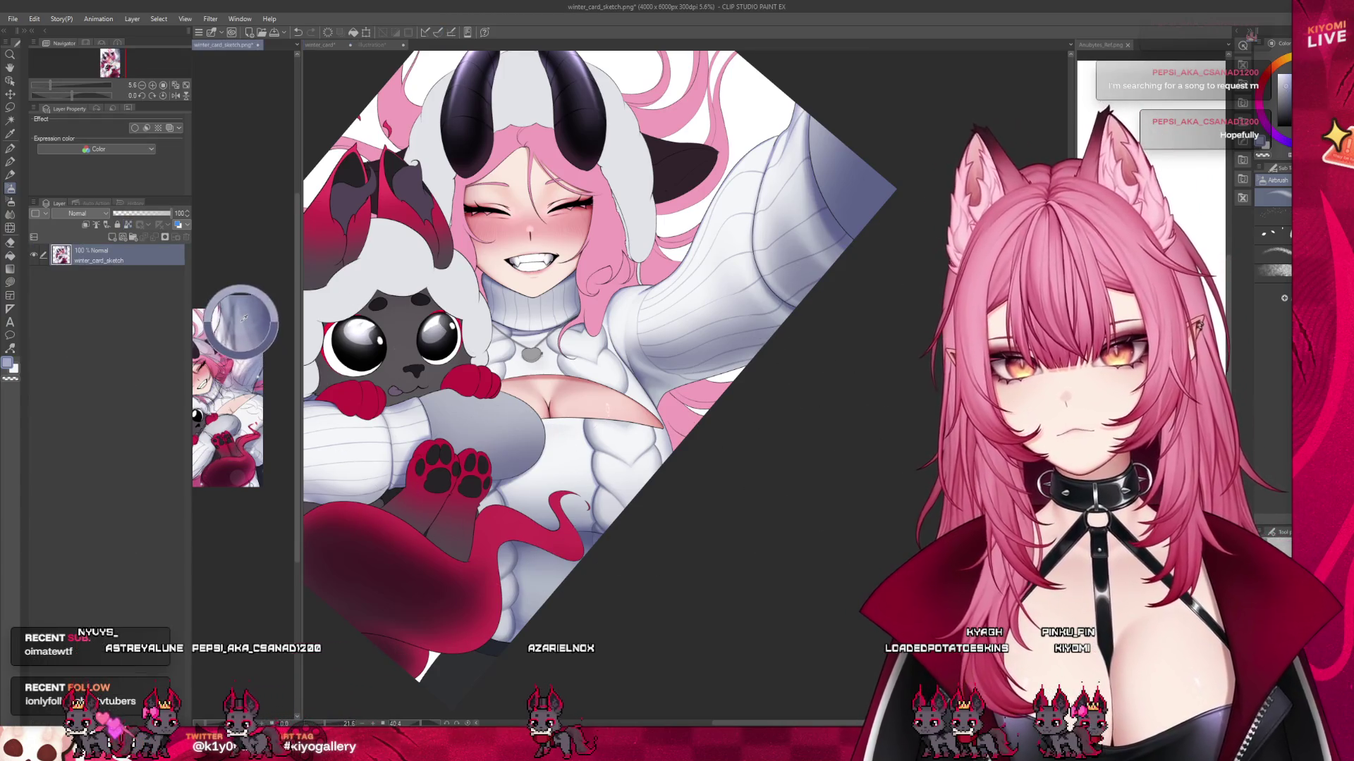
{"action": "left_click", "coordinate": [809, 113]}
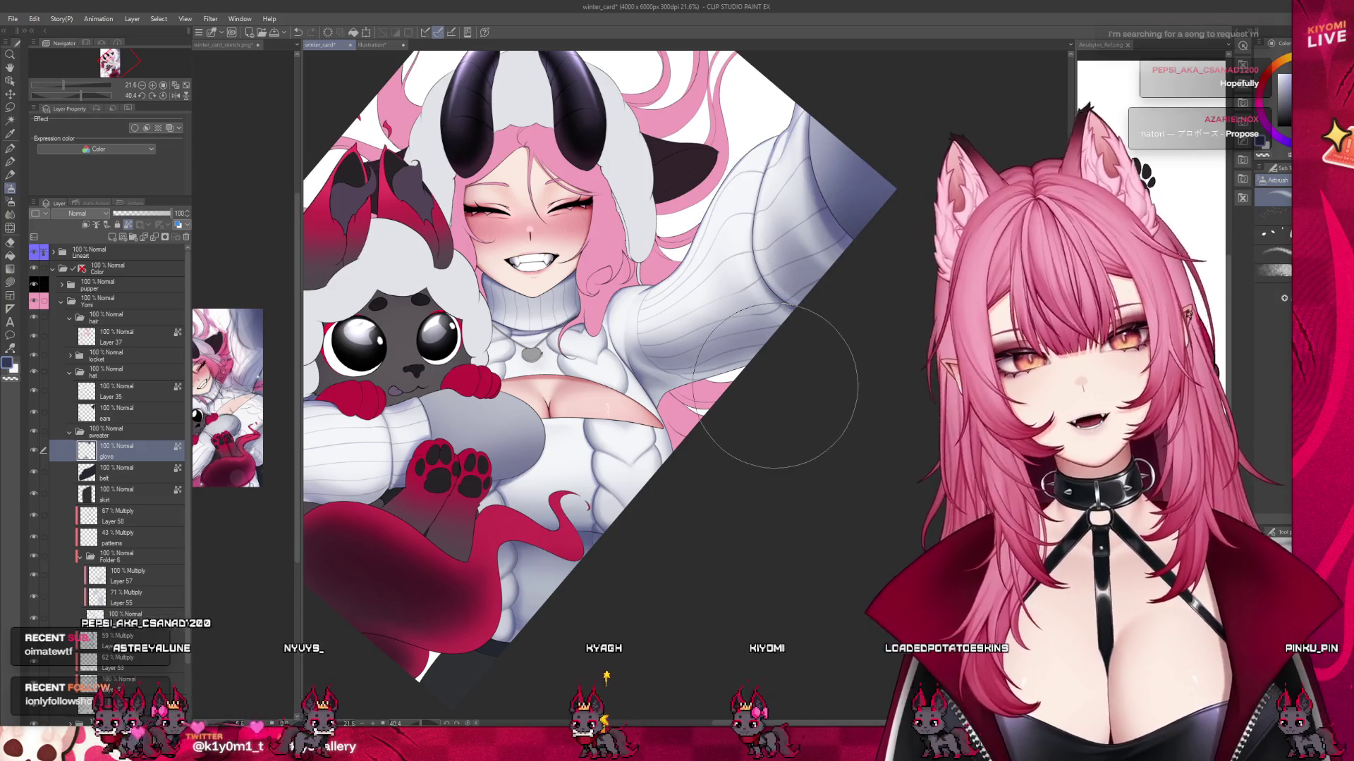
{"action": "scroll", "coordinate": [730, 448], "scroll_direction": "down", "scroll_amount": 3}
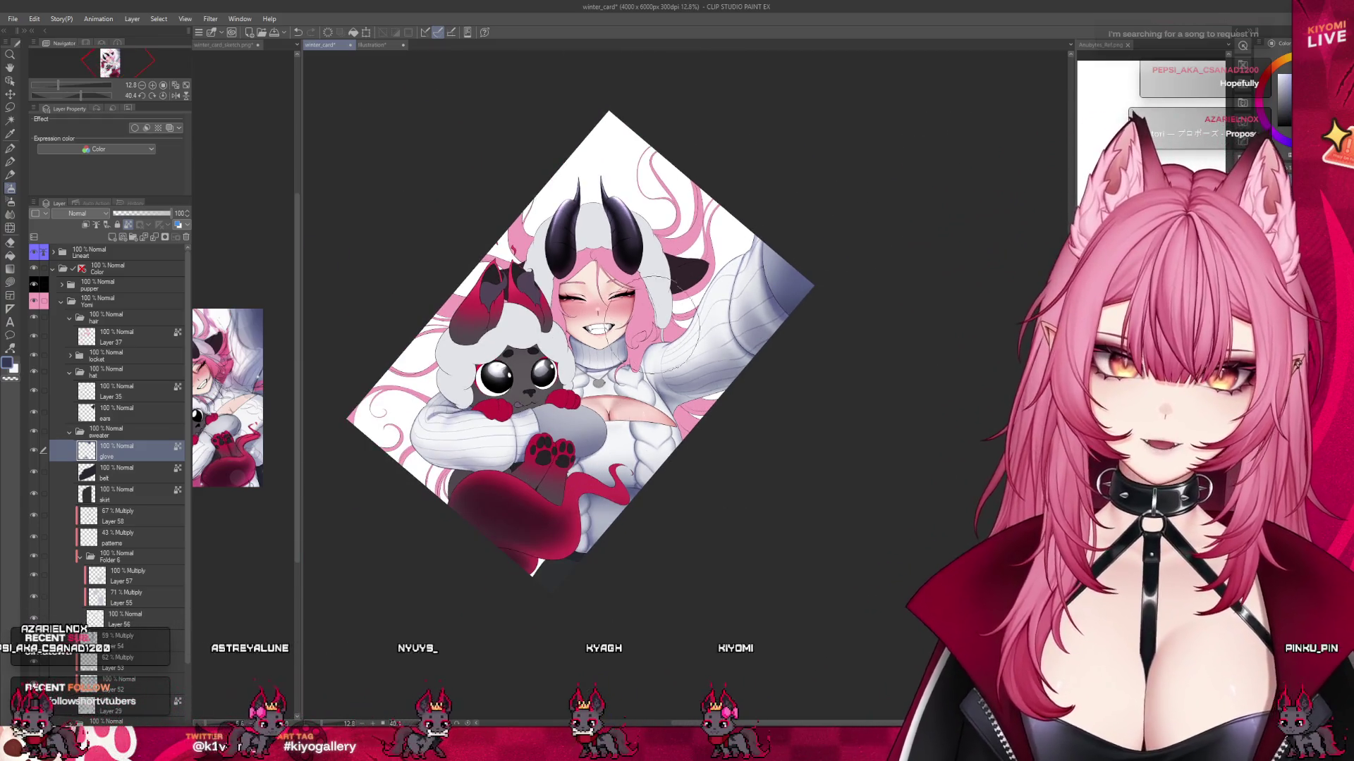
{"action": "scroll", "coordinate": [691, 303], "scroll_direction": "up", "scroll_amount": 3}
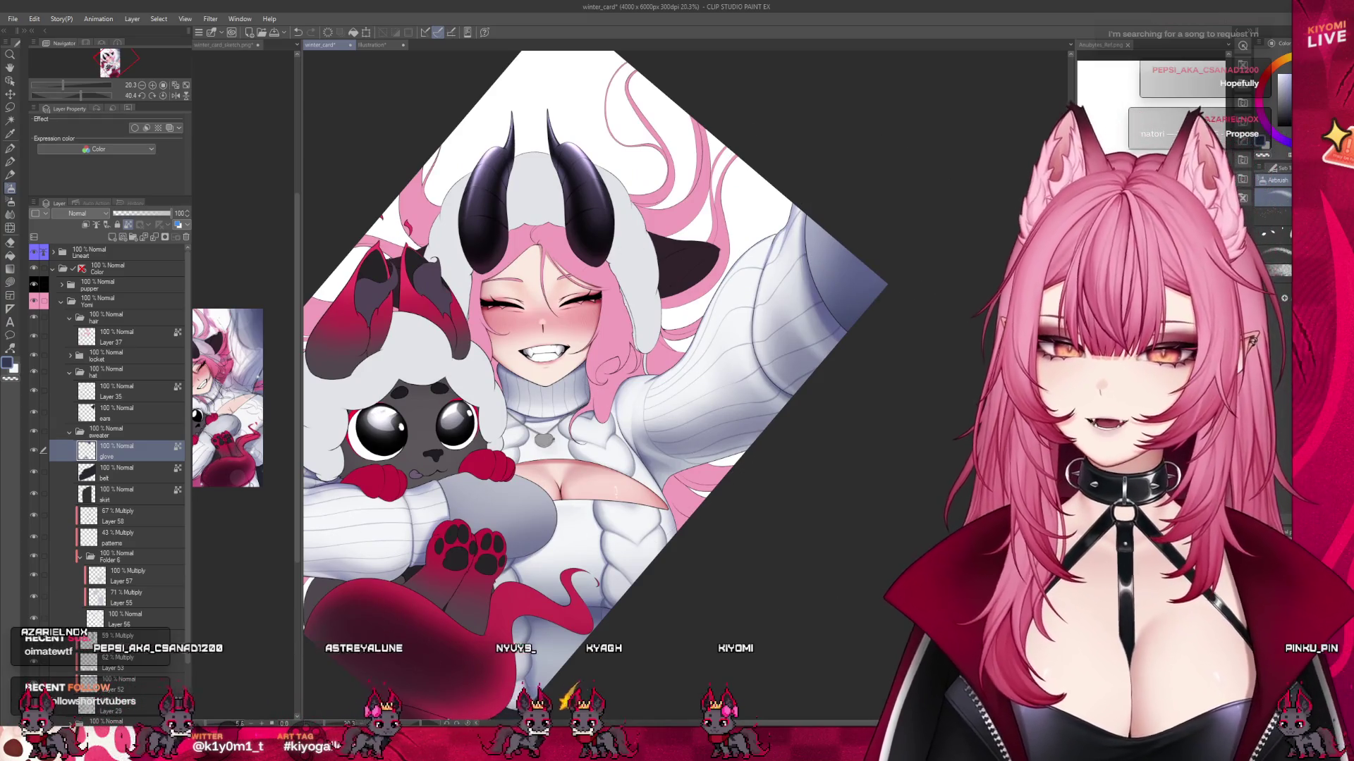
{"action": "key", "text": "ctrl+@"}
{"action": "scroll", "coordinate": [536, 317], "scroll_direction": "down", "scroll_amount": 2}
{"action": "scroll", "coordinate": [535, 317], "scroll_direction": "up", "scroll_amount": 4}
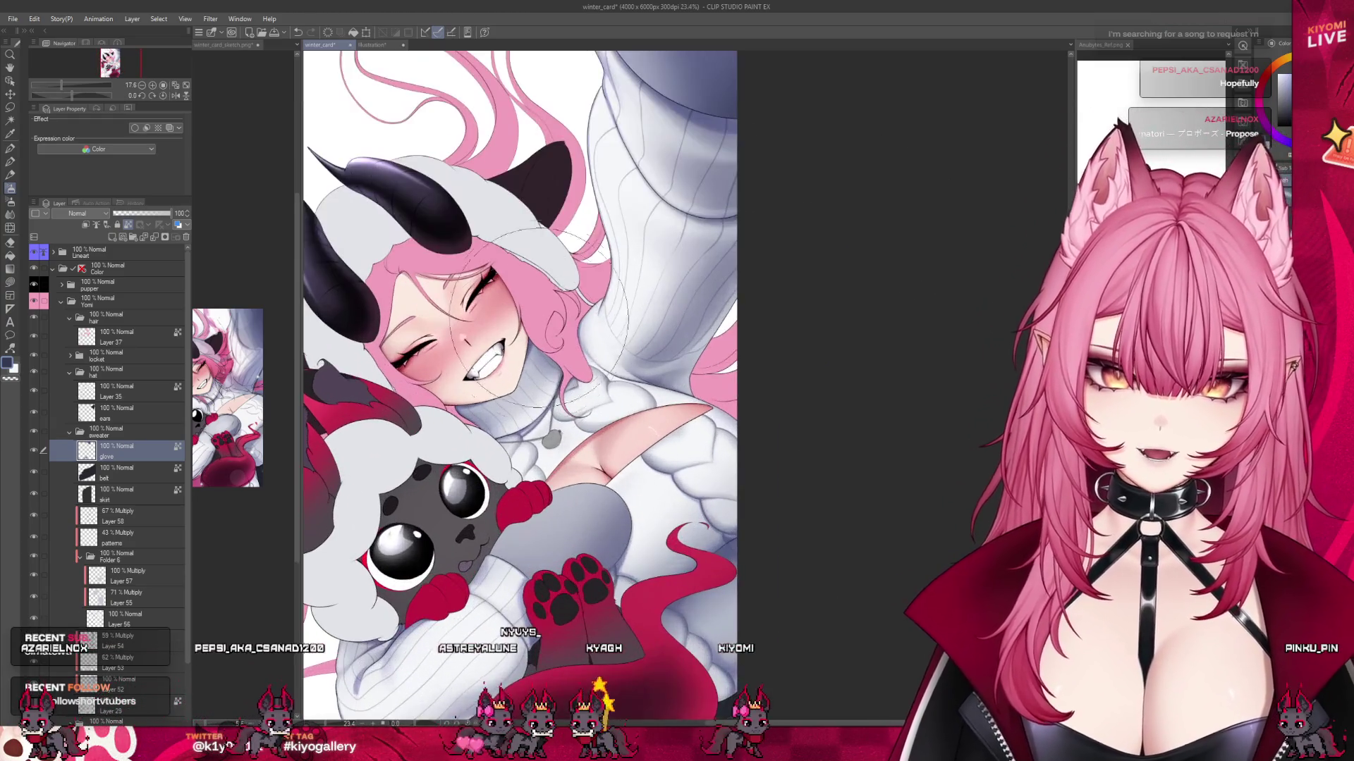
{"action": "scroll", "coordinate": [536, 317], "scroll_direction": "up", "scroll_amount": 1}
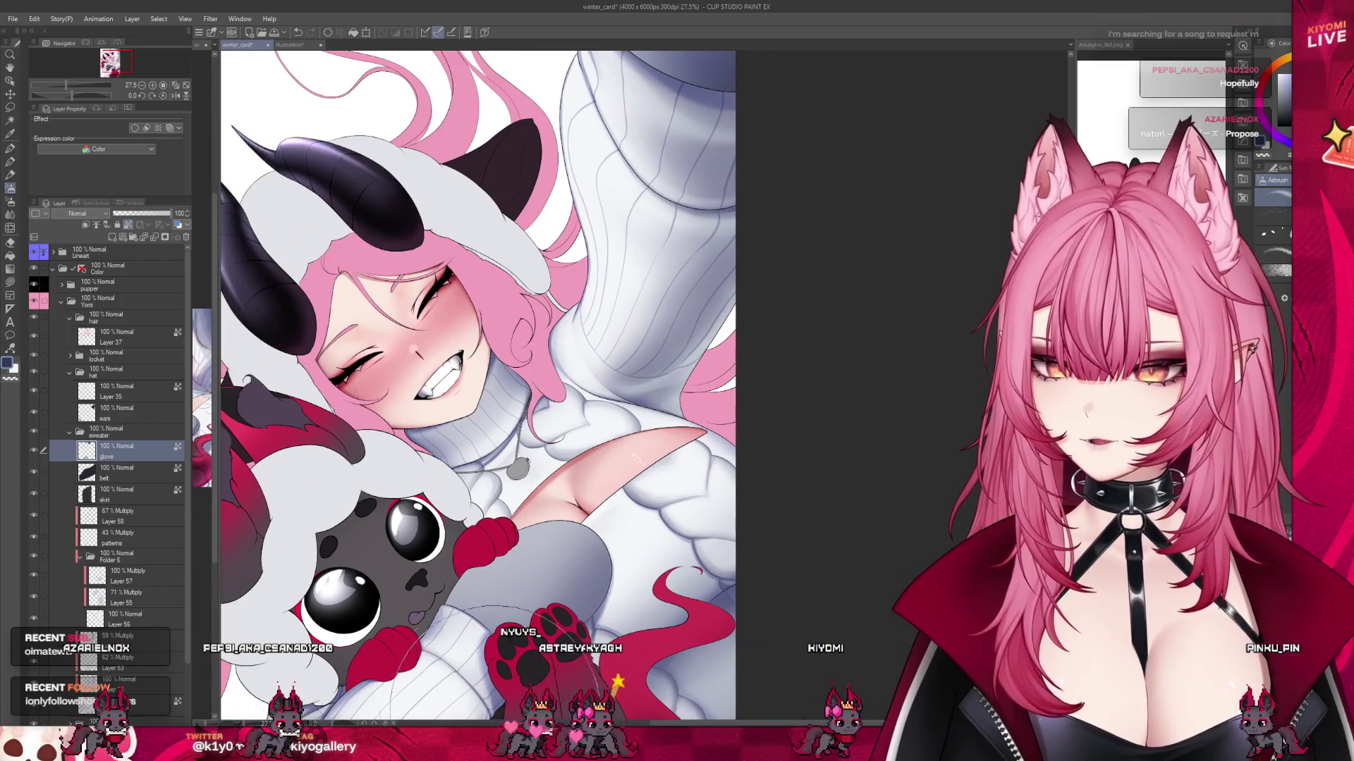
{"action": "mouse_move", "coordinate": [634, 211]}
{"action": "left_mouse_down"}
{"action": "mouse_move", "coordinate": [705, 324]}
{"action": "mouse_move", "coordinate": [719, 423]}
{"action": "left_mouse_up"}
{"action": "scroll", "coordinate": [512, 353], "scroll_direction": "up", "scroll_amount": 3}
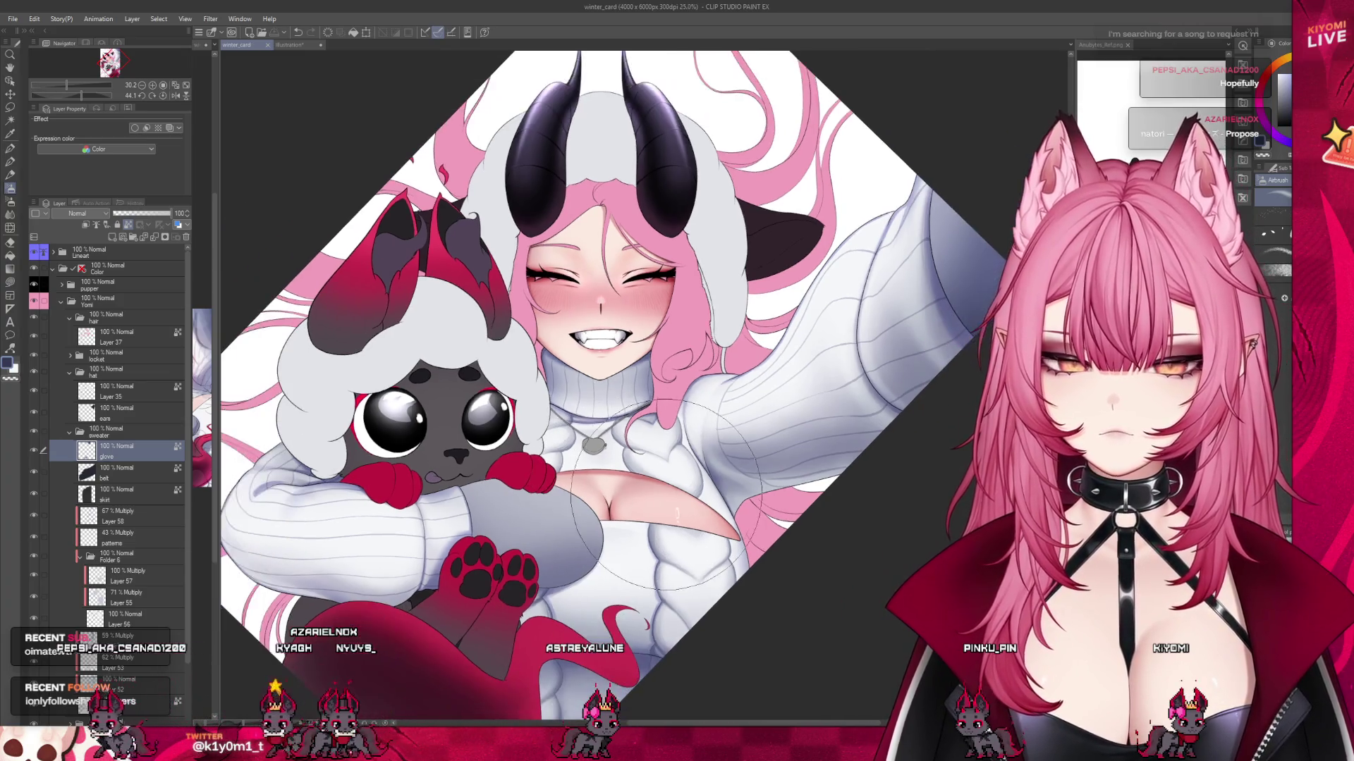
{"action": "scroll", "coordinate": [613, 494], "scroll_direction": "up", "scroll_amount": 1}
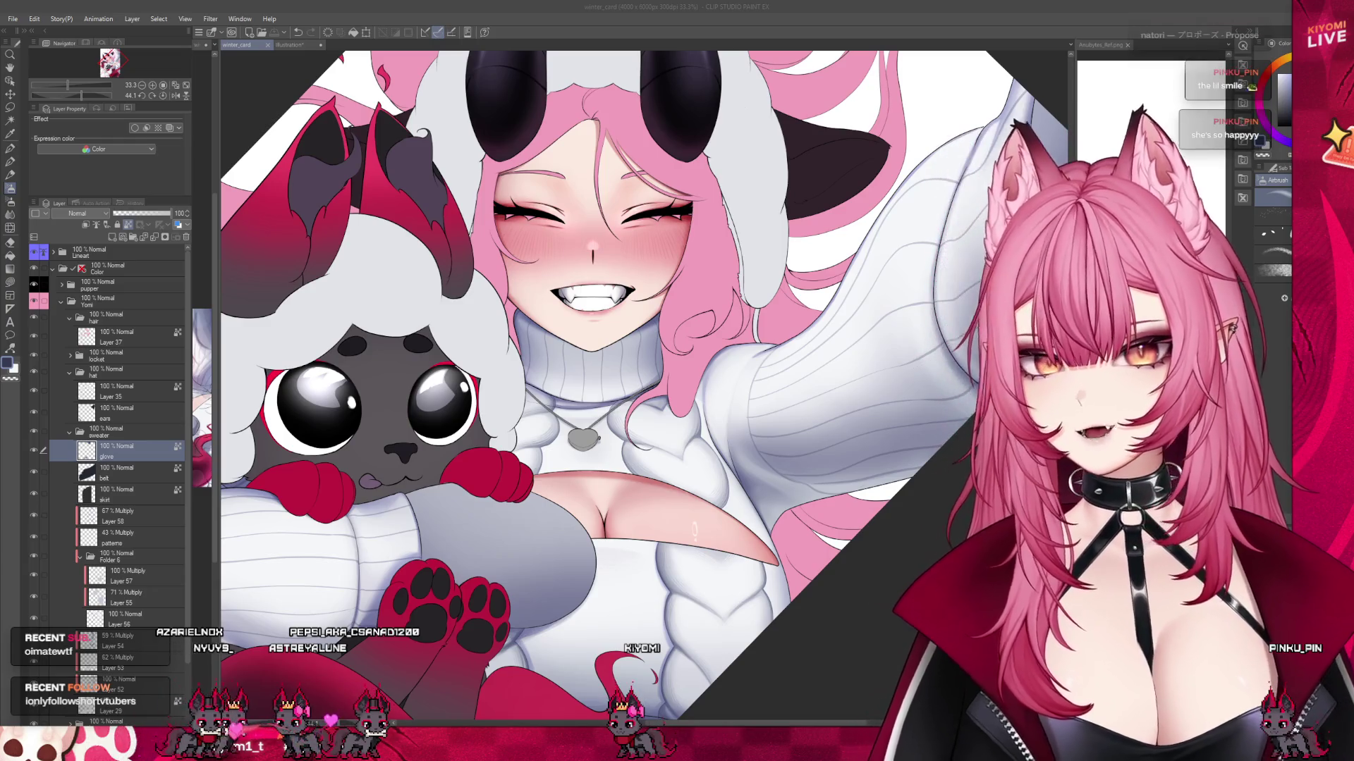
{"action": "left_click", "coordinate": [853, 549]}
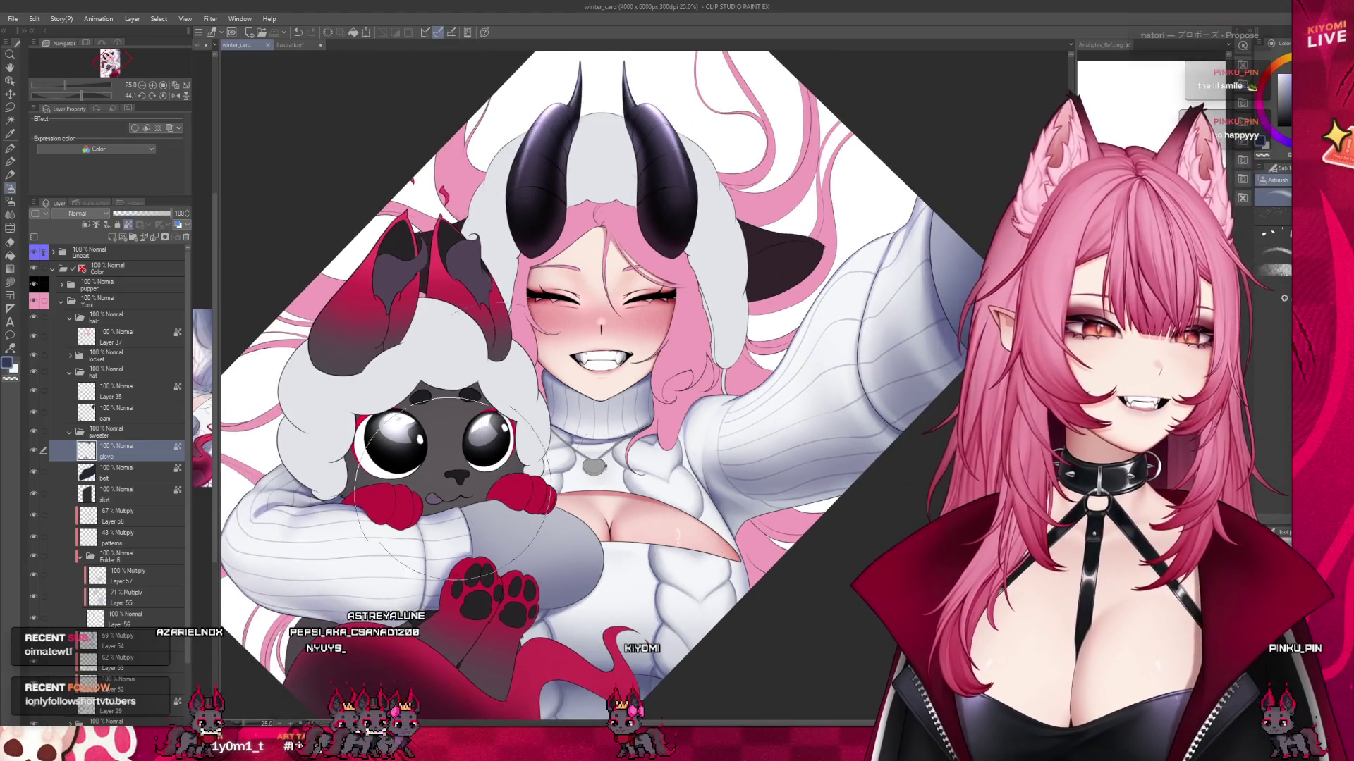
{"action": "scroll", "coordinate": [627, 543], "scroll_direction": "up", "scroll_amount": 5}
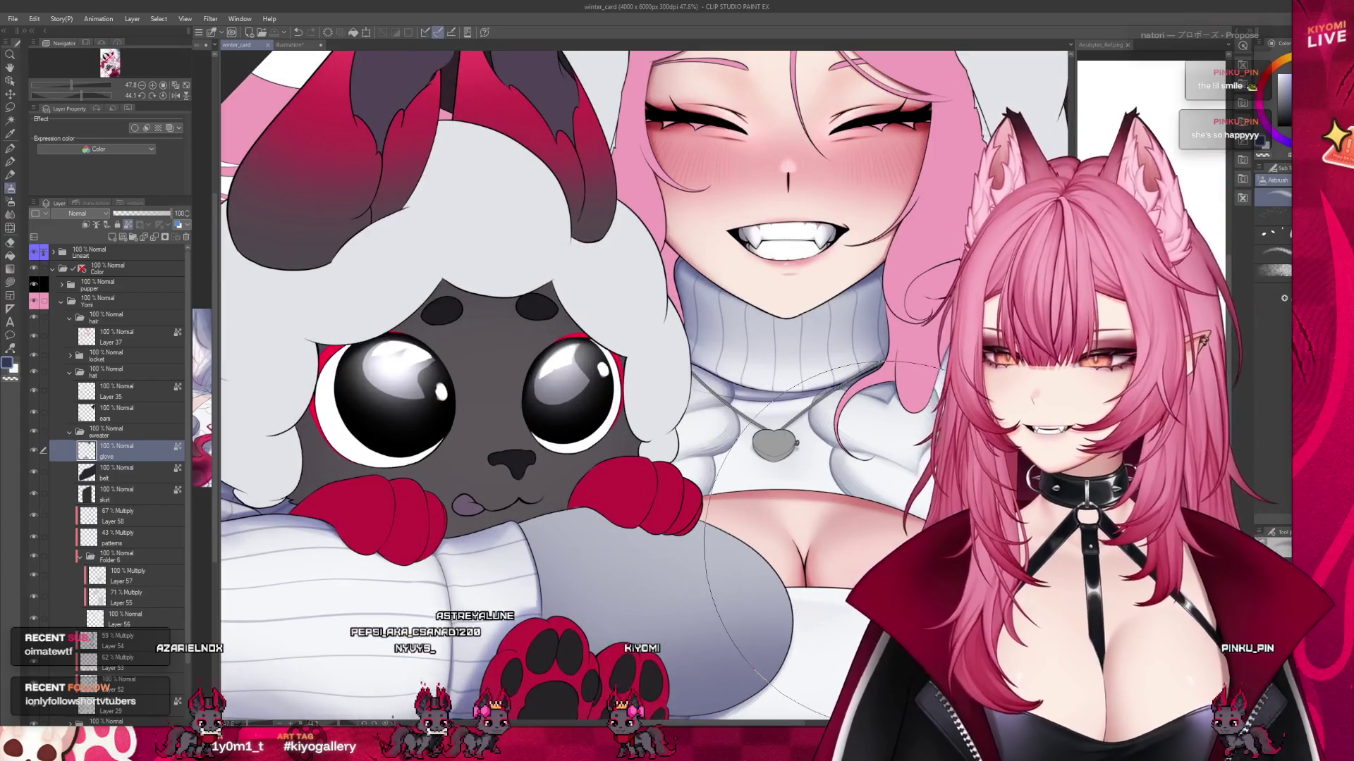
{"action": "scroll", "coordinate": [601, 419], "scroll_direction": "down", "scroll_amount": 2}
{"action": "scroll", "coordinate": [508, 486], "scroll_direction": "down", "scroll_amount": 3}
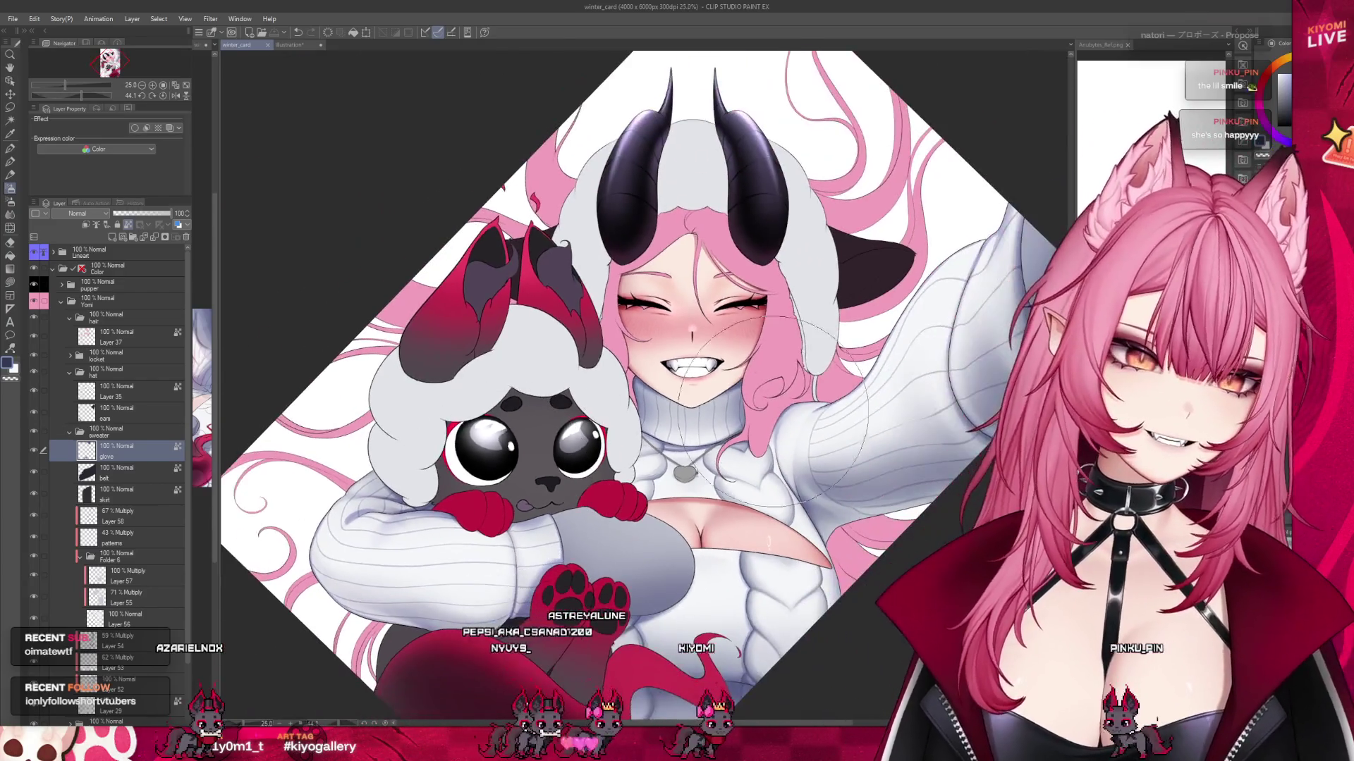
{"action": "scroll", "coordinate": [529, 247], "scroll_direction": "up", "scroll_amount": 3}
{"action": "scroll", "coordinate": [536, 243], "scroll_direction": "down", "scroll_amount": 3}
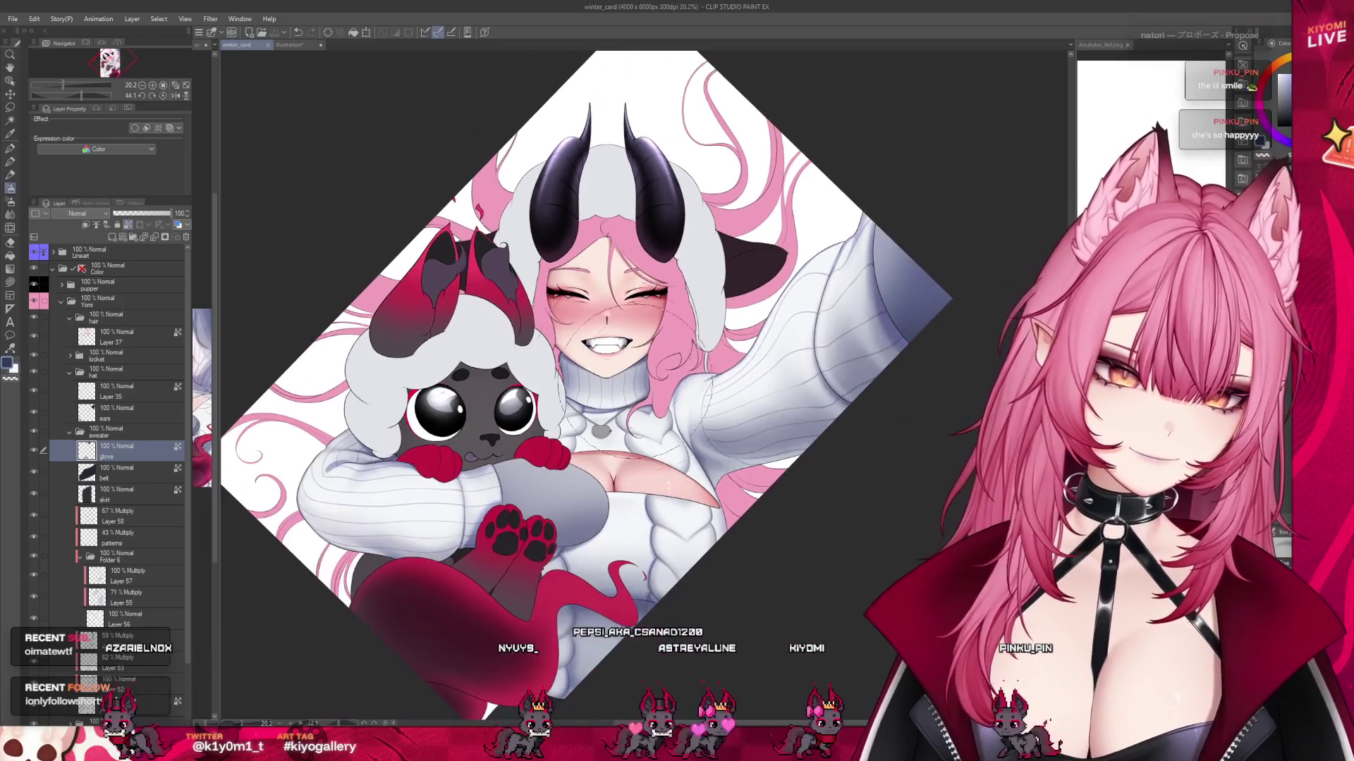
{"action": "scroll", "coordinate": [479, 296], "scroll_direction": "up", "scroll_amount": 3}
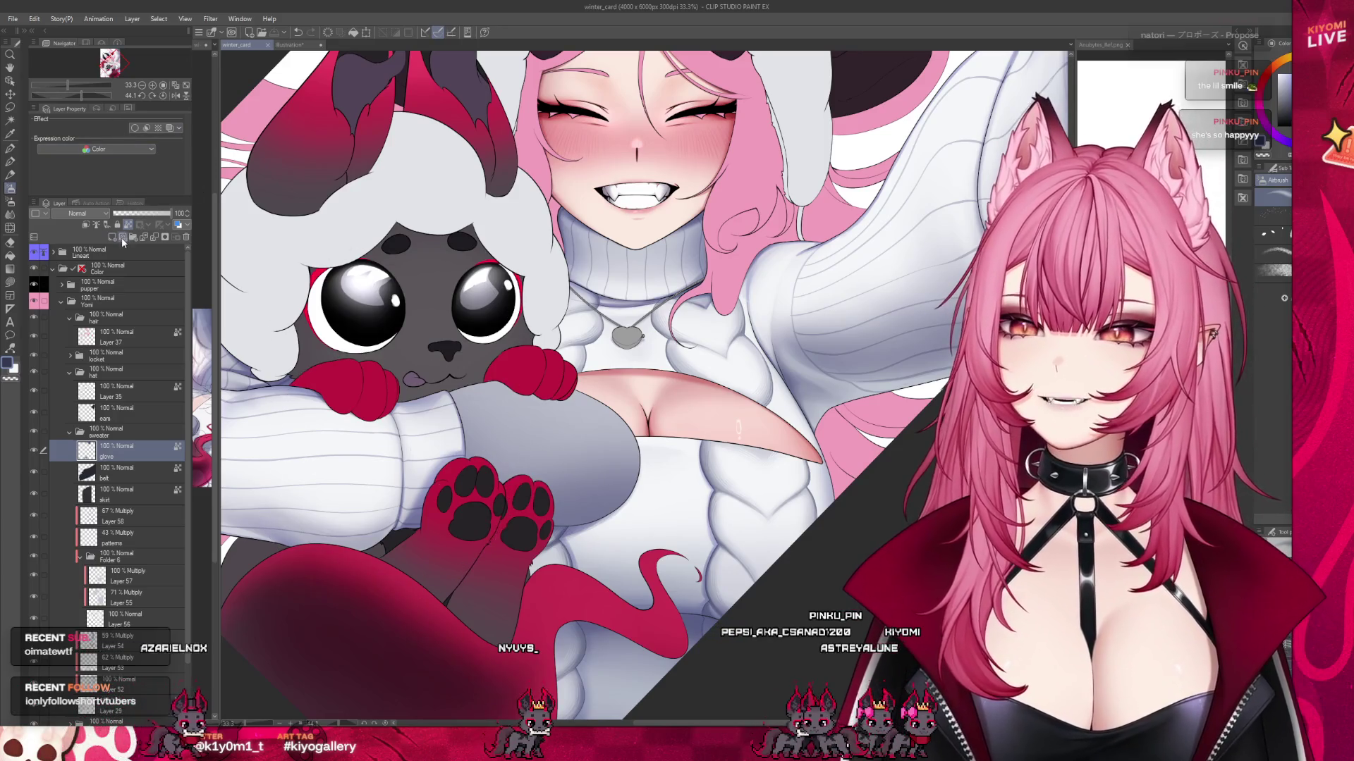
On a new Multiply layer above the glove, airbrush grey sleeve shading and set opacity to 69%.
{"action": "left_click", "coordinate": [112, 237]}
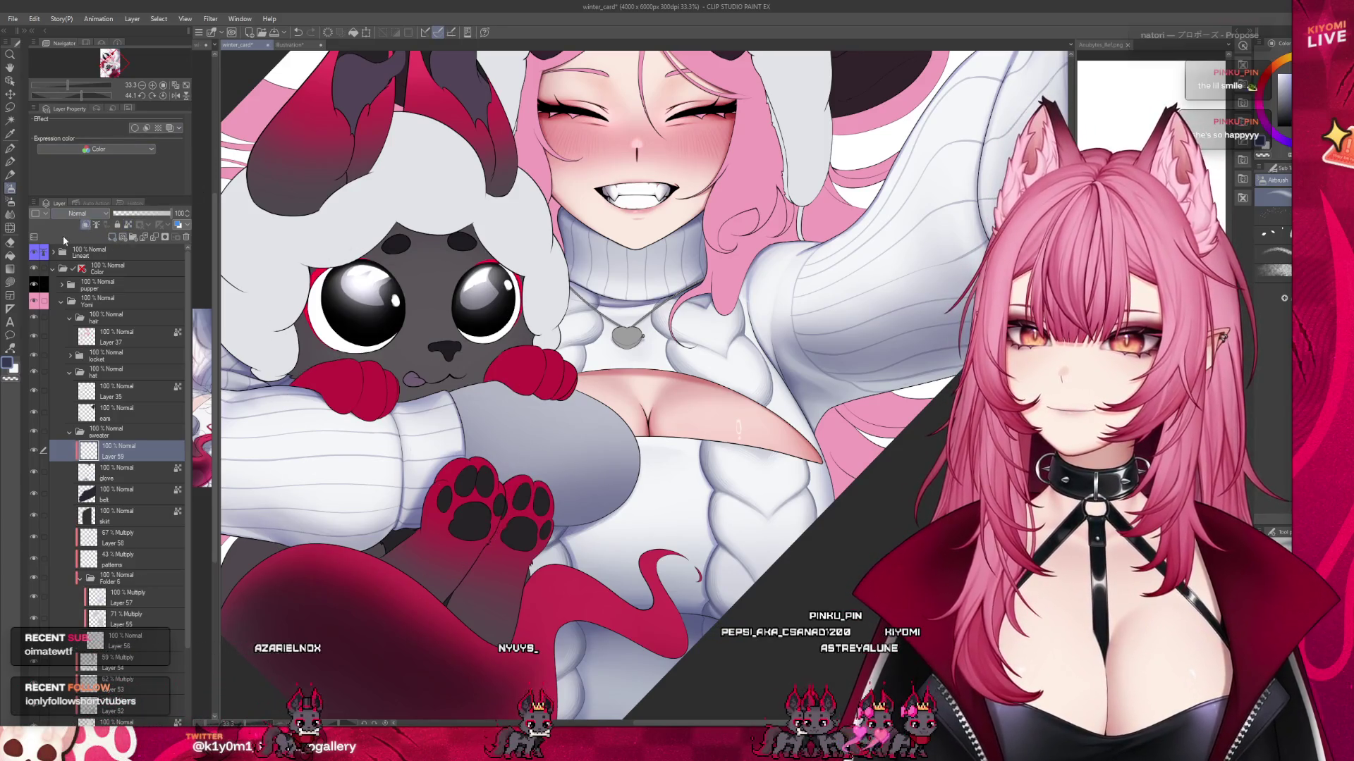
{"action": "scroll", "coordinate": [557, 457], "scroll_direction": "up", "scroll_amount": 3}
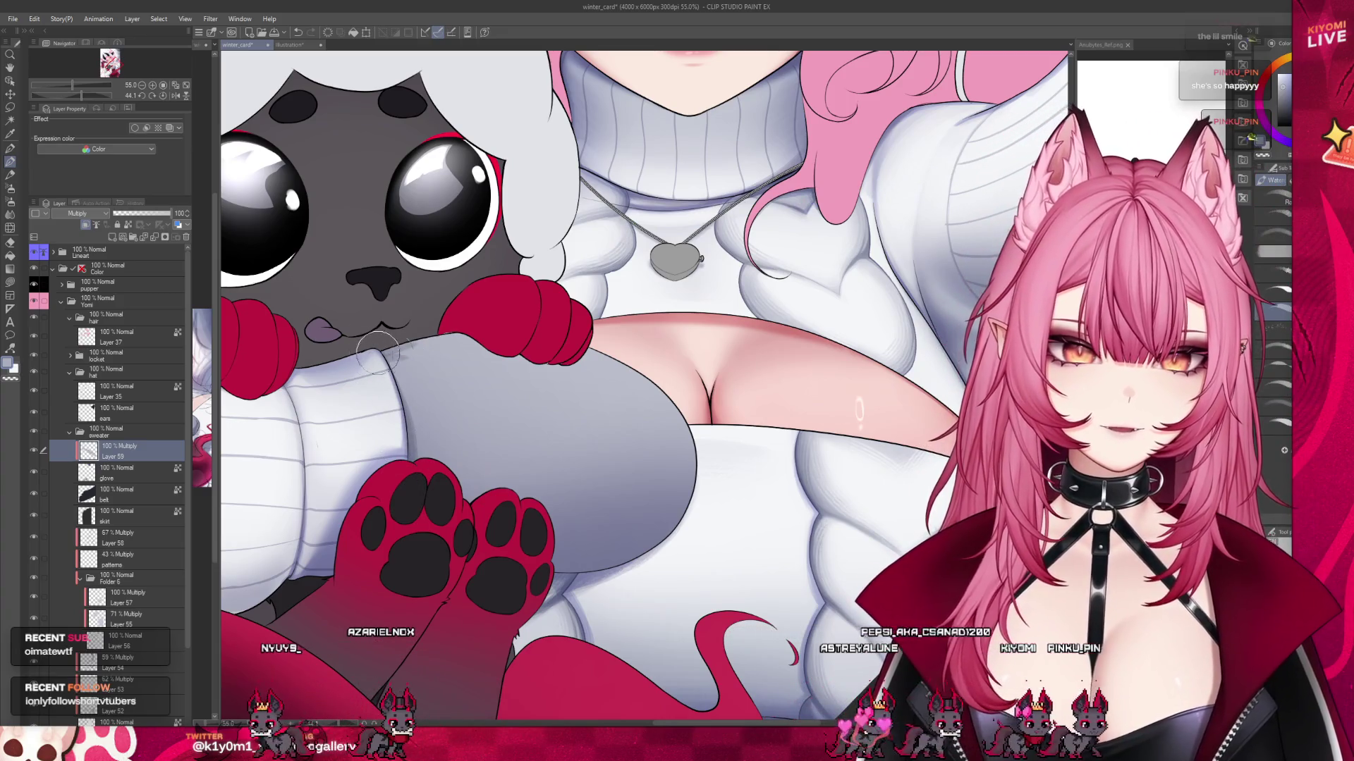
{"action": "left_click_drag", "start_coordinate": [377, 351], "coordinate": [423, 381]}
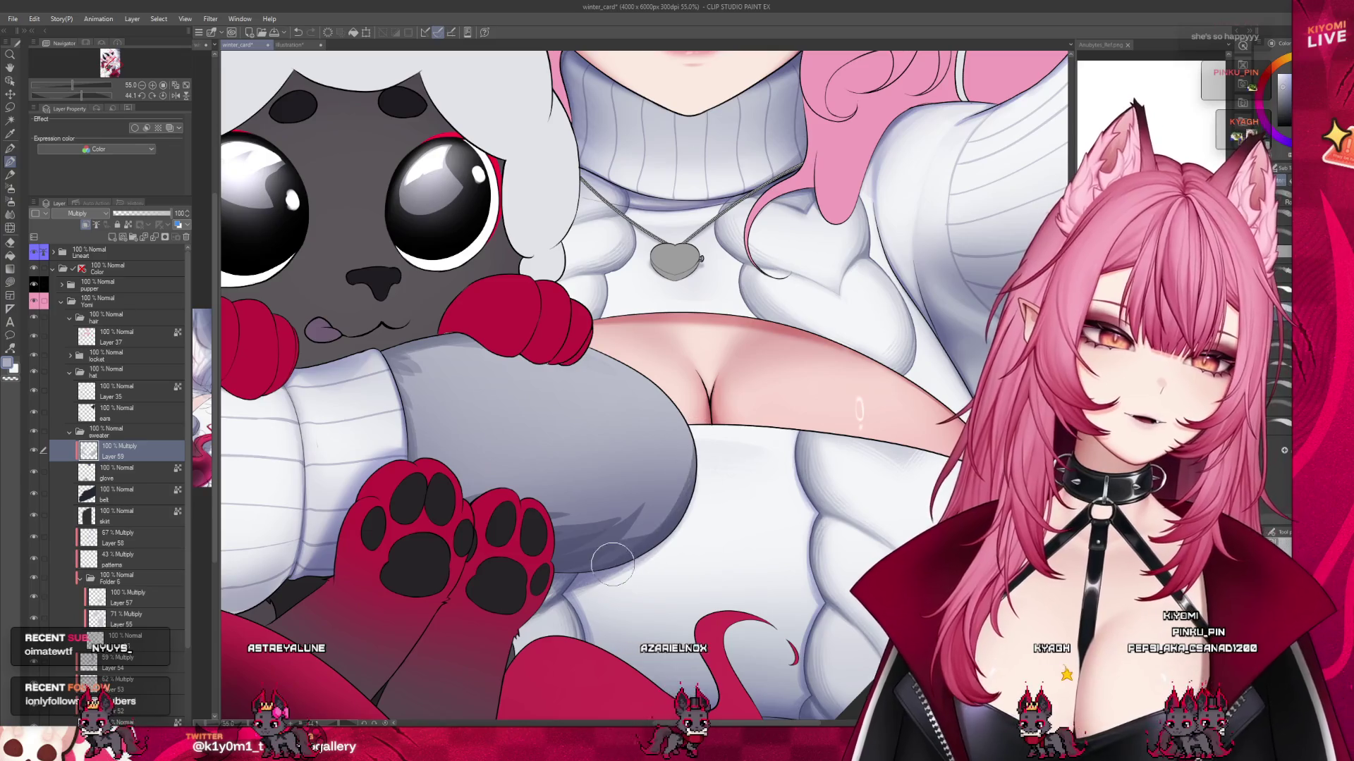
{"action": "left_click", "coordinate": [152, 213]}
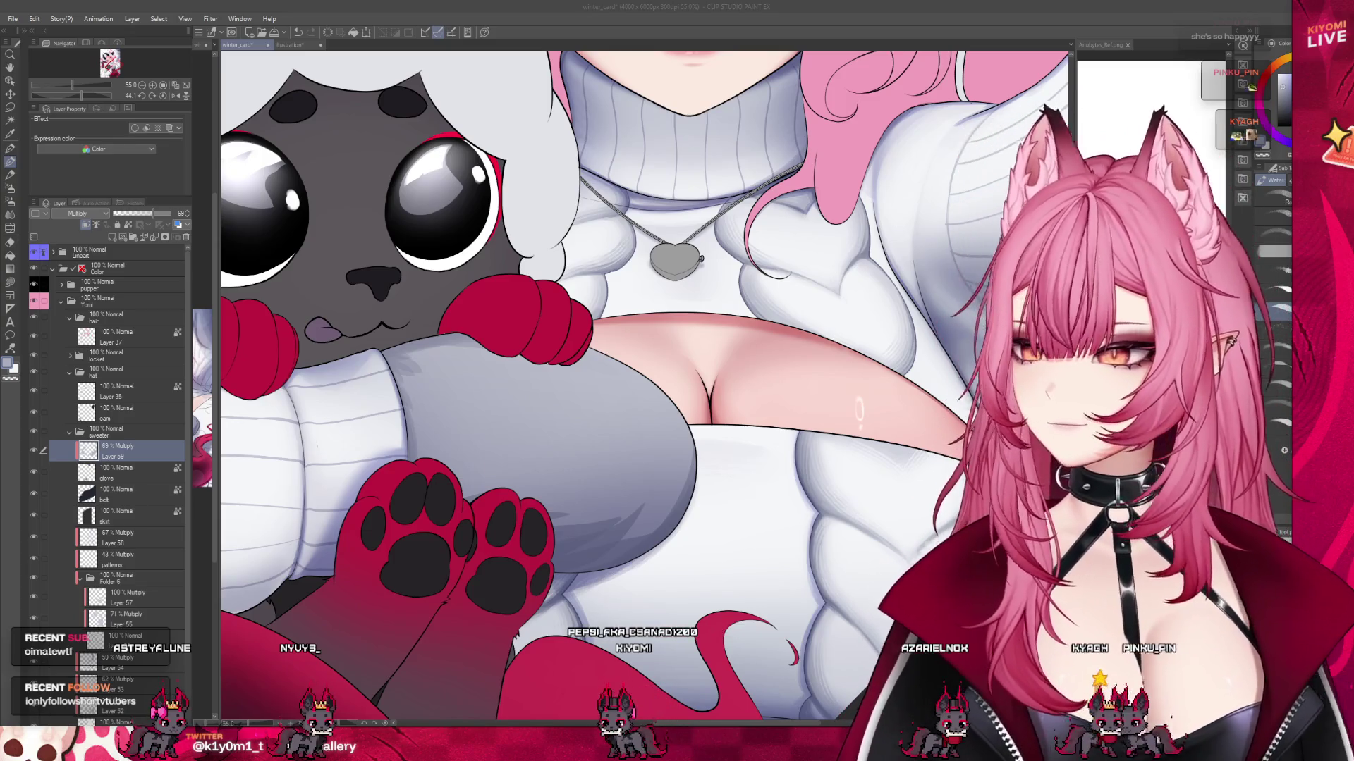
Zoom to about 66% and airbrush darker grey strokes along the sleeve below the red glove.
{"action": "scroll", "coordinate": [562, 687], "scroll_direction": "up", "scroll_amount": 2}
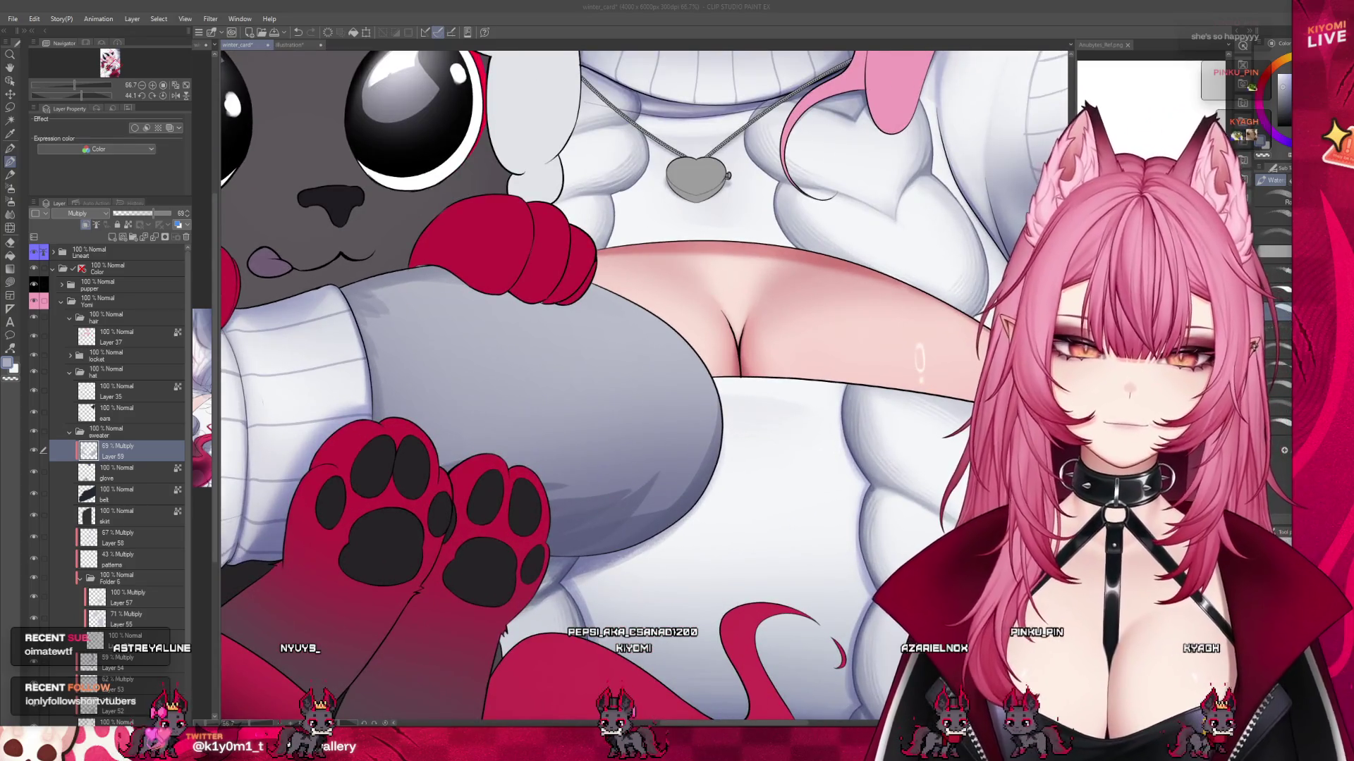
{"action": "left_click", "coordinate": [624, 465]}
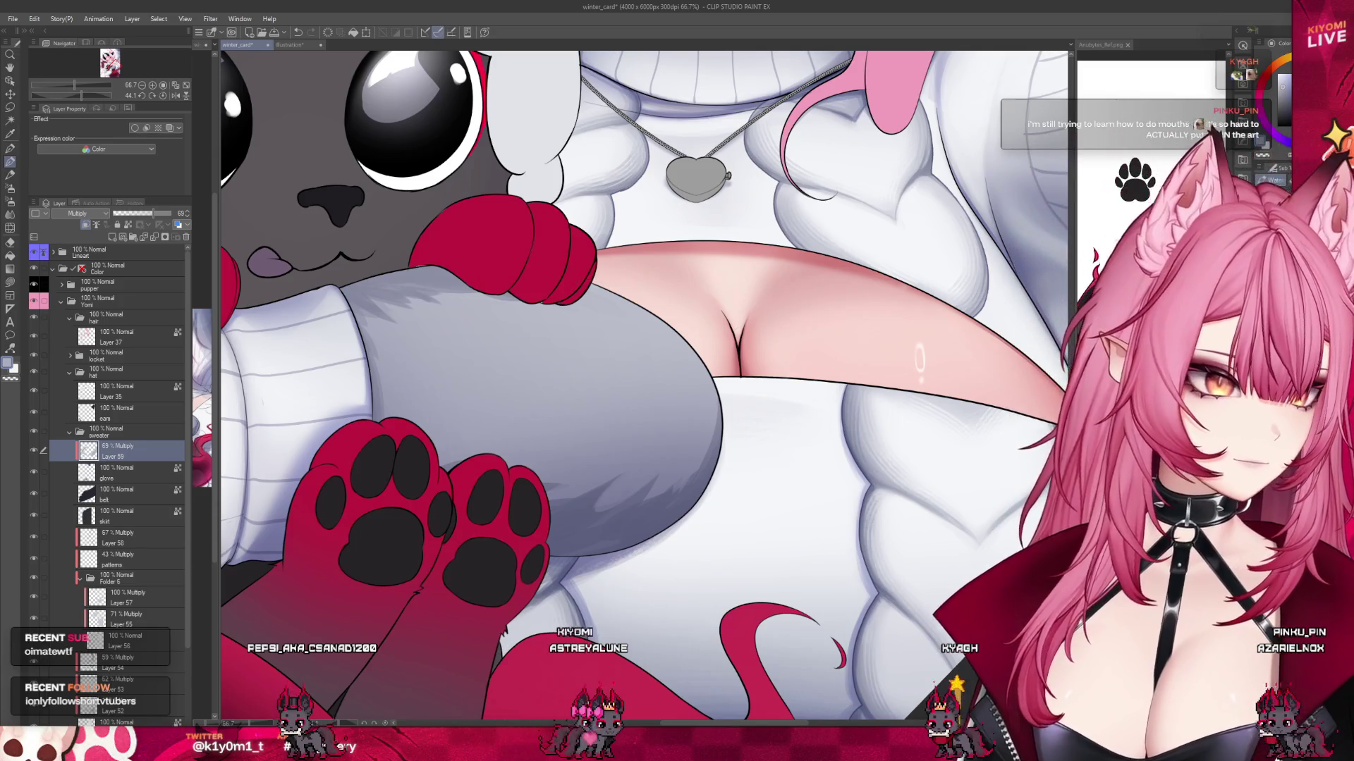
{"action": "left_click_drag", "start_coordinate": [676, 416], "coordinate": [638, 504]}
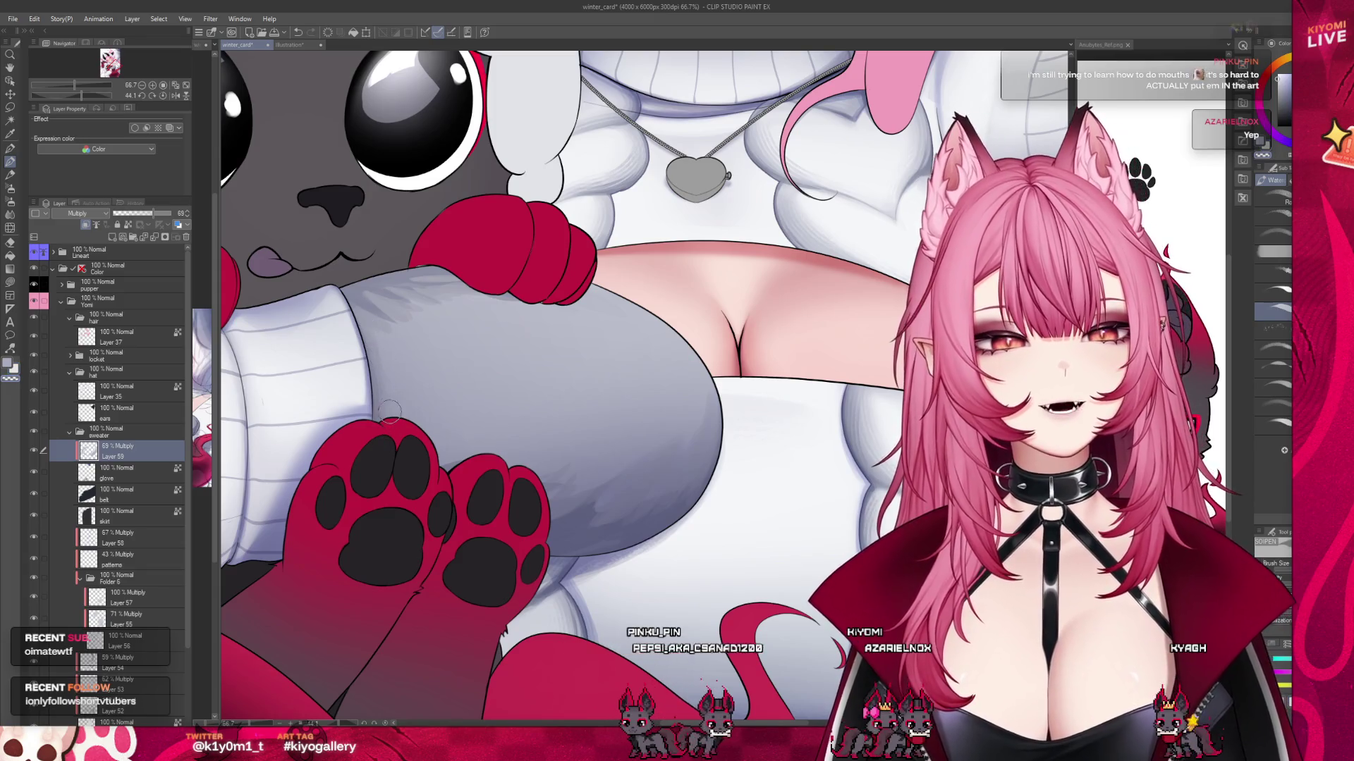
Zoom out and tilt the view diagonally to see the whole winter card.
{"action": "key", "text": "ctrl+minus"}
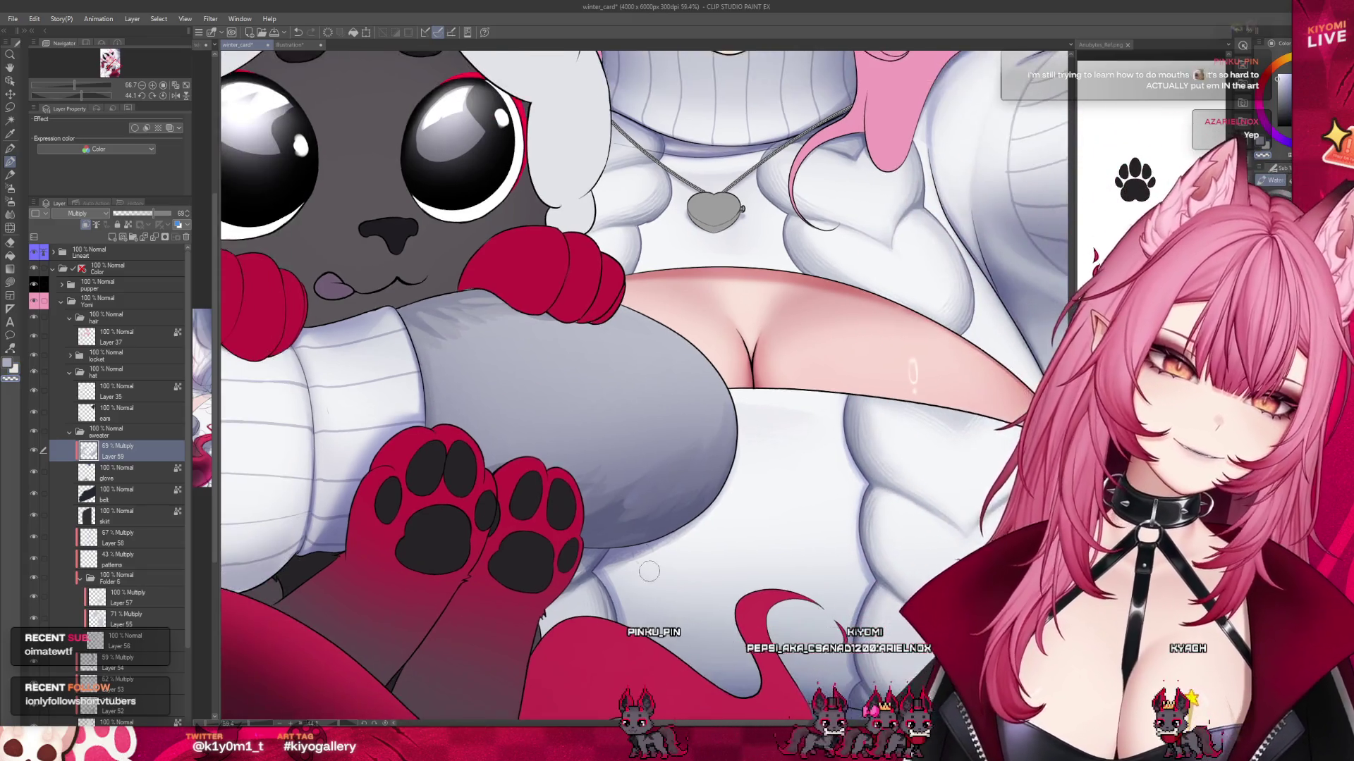
{"action": "key", "text": "ctrl+minus"}
{"action": "key", "text": "ctrl+minus"}
{"action": "key", "text": "ctrl+minus"}
{"action": "key", "text": "asciicircum"}
{"action": "key", "text": "asciicircum"}
{"action": "key", "text": "asciicircum"}
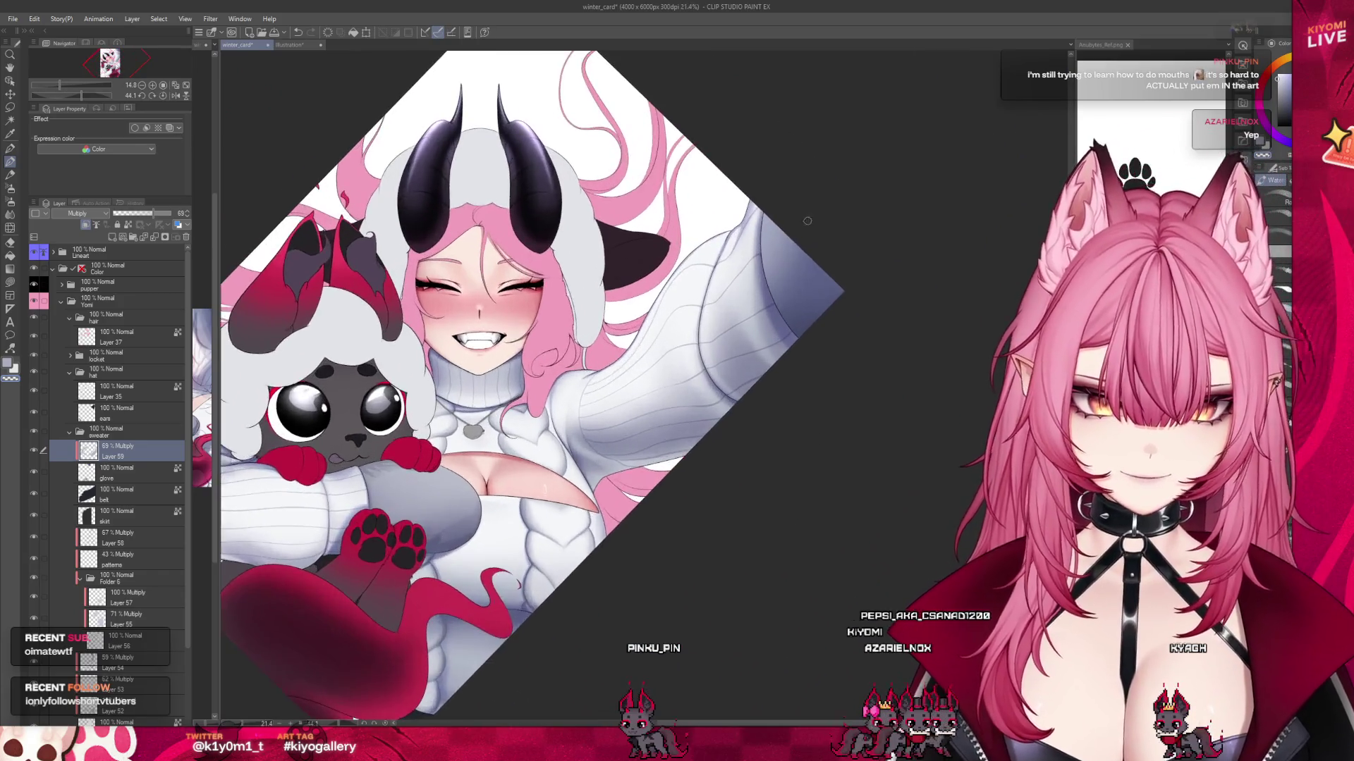
{"action": "scroll", "coordinate": [807, 221], "scroll_direction": "up", "scroll_amount": 1}
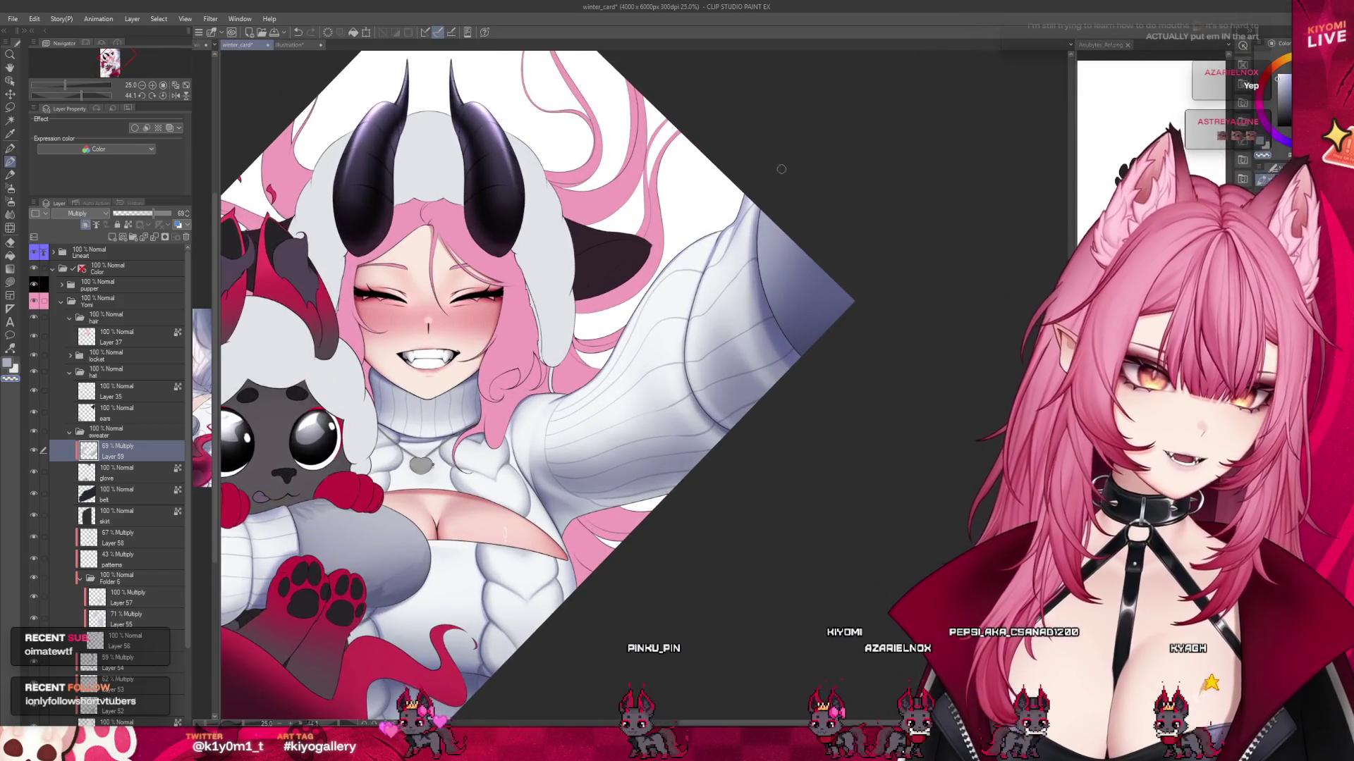
Make the brush much larger with the ] key.
{"action": "key", "text": "bracketright"}
{"action": "key", "text": "bracketright"}
{"action": "key", "text": "bracketright"}
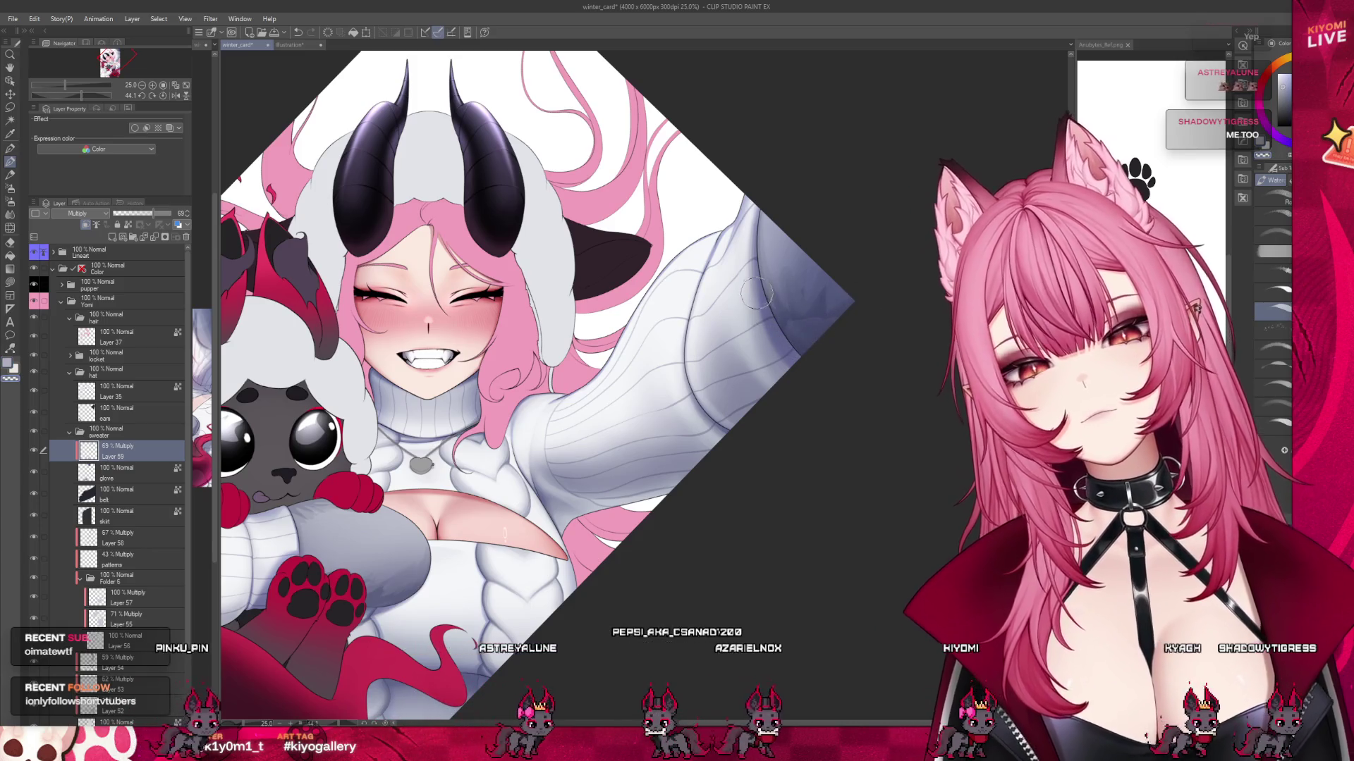
{"action": "scroll", "coordinate": [840, 285], "scroll_direction": "down", "scroll_amount": 3}
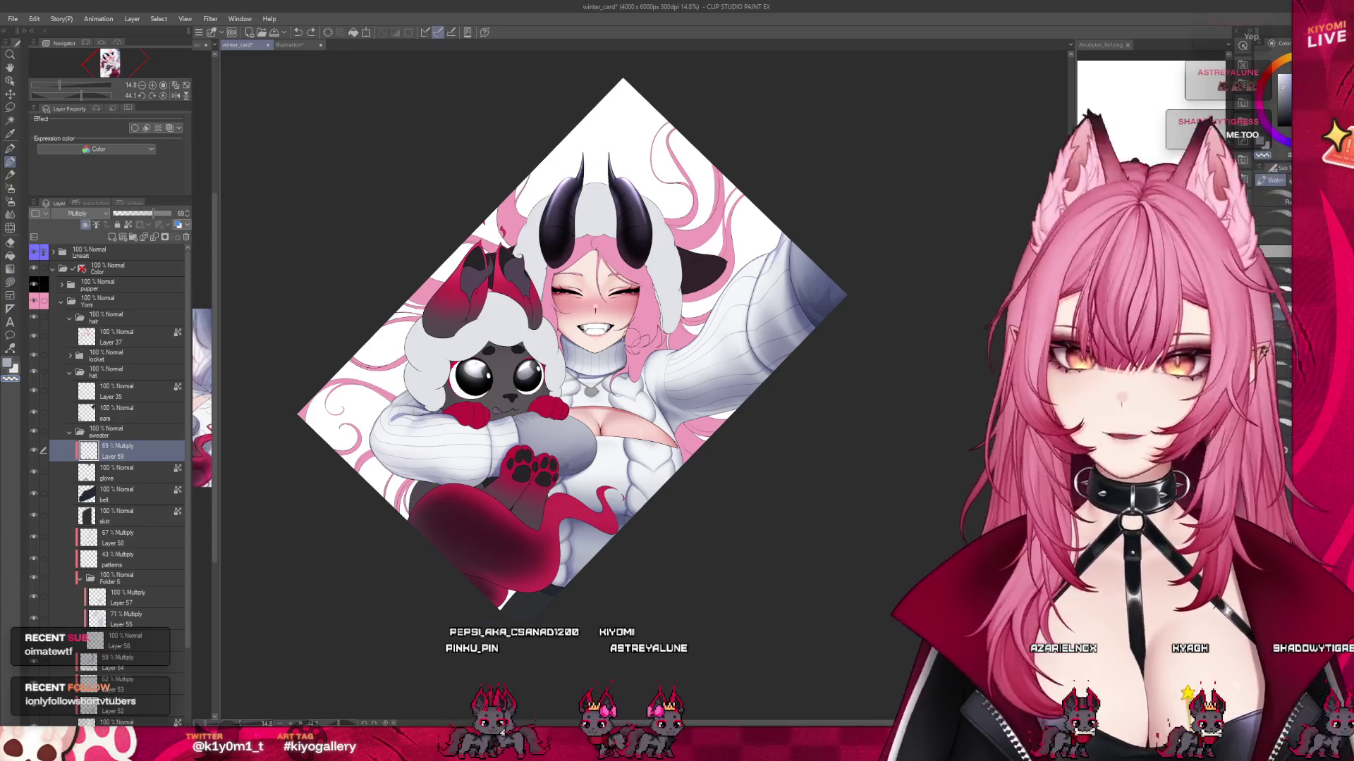
{"action": "scroll", "coordinate": [620, 357], "scroll_direction": "up", "scroll_amount": 4}
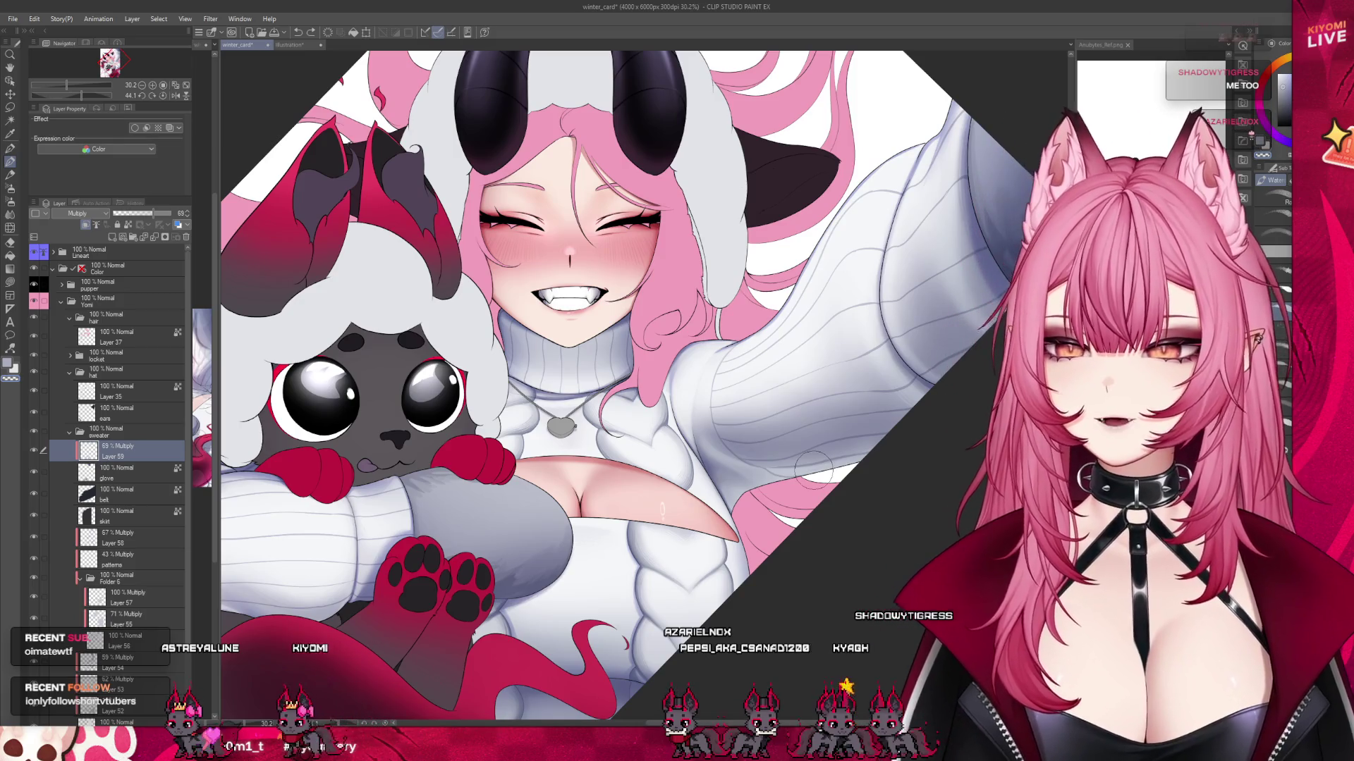
{"action": "scroll", "coordinate": [661, 509], "scroll_direction": "down", "scroll_amount": 3}
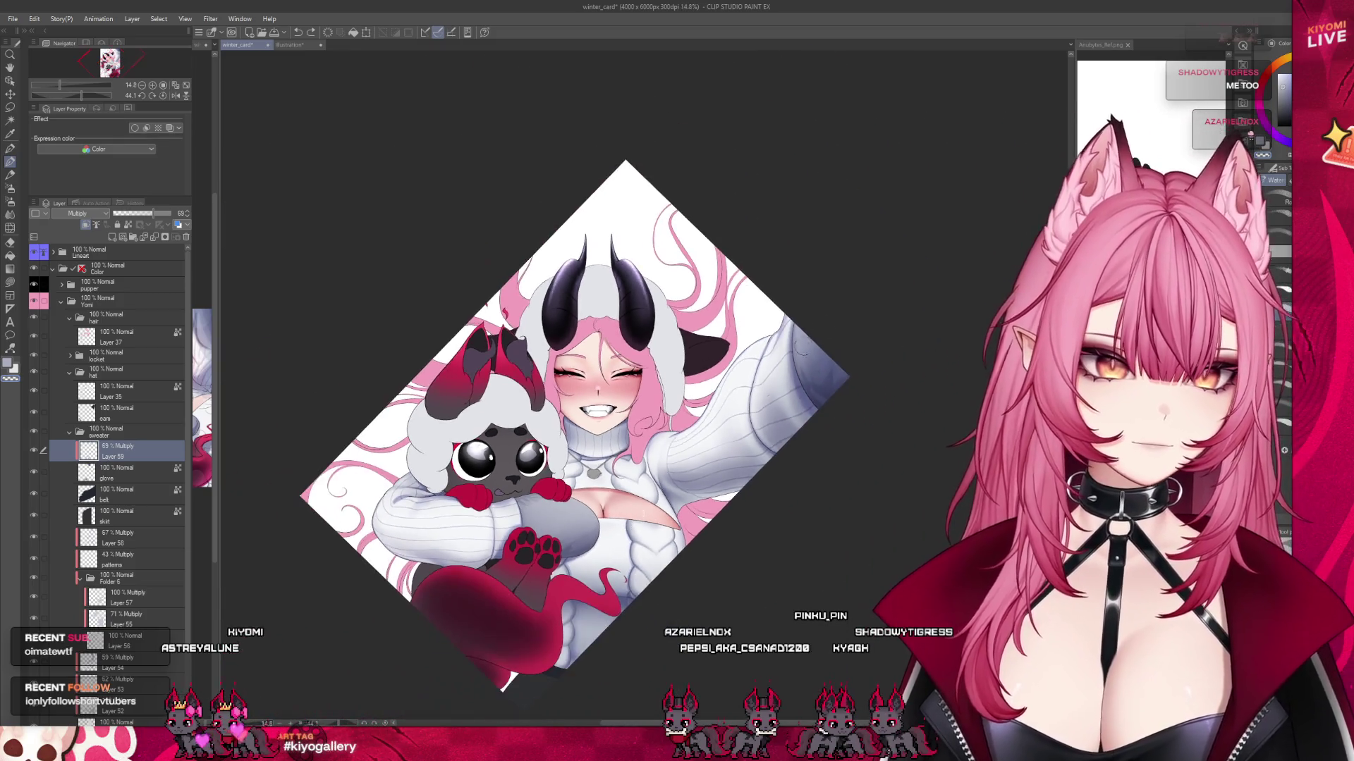
{"action": "scroll", "coordinate": [791, 345], "scroll_direction": "up", "scroll_amount": 3}
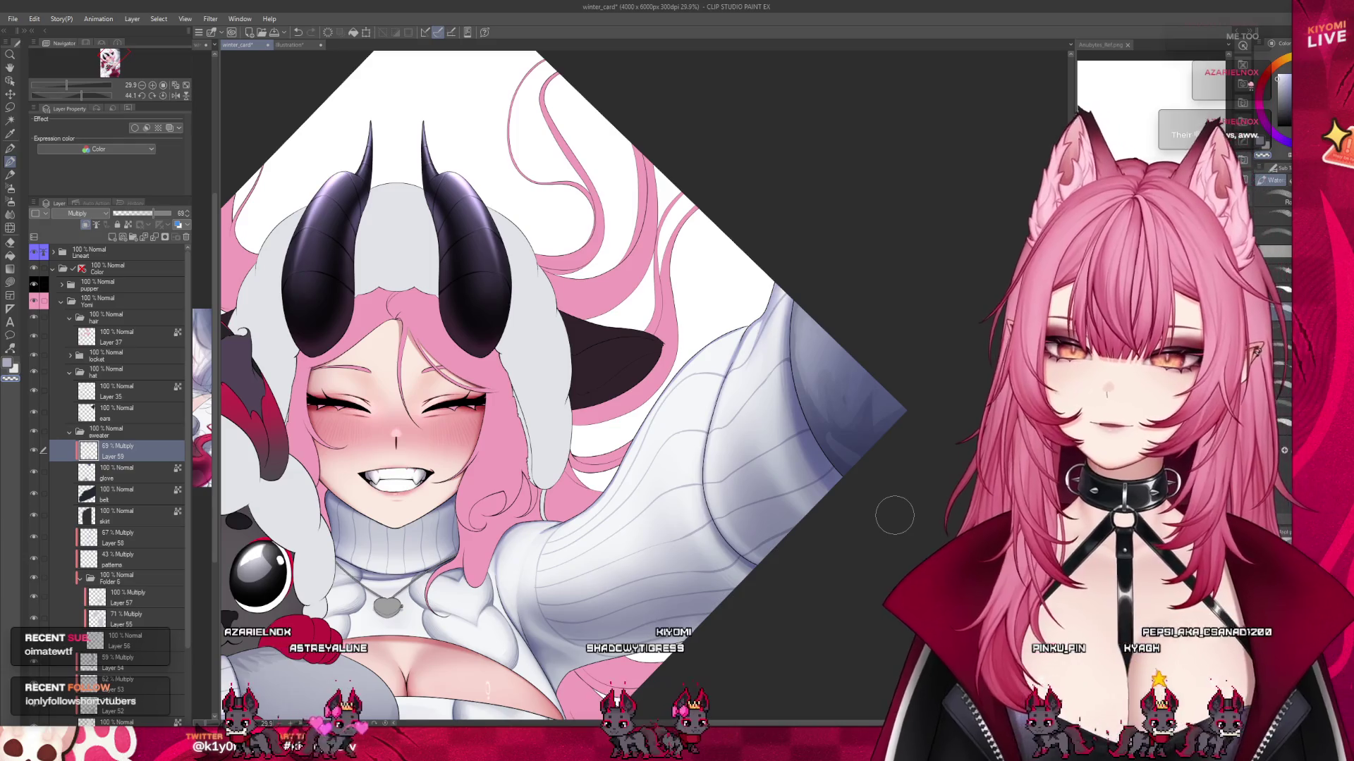
{"action": "scroll", "coordinate": [404, 256], "scroll_direction": "down", "scroll_amount": 2}
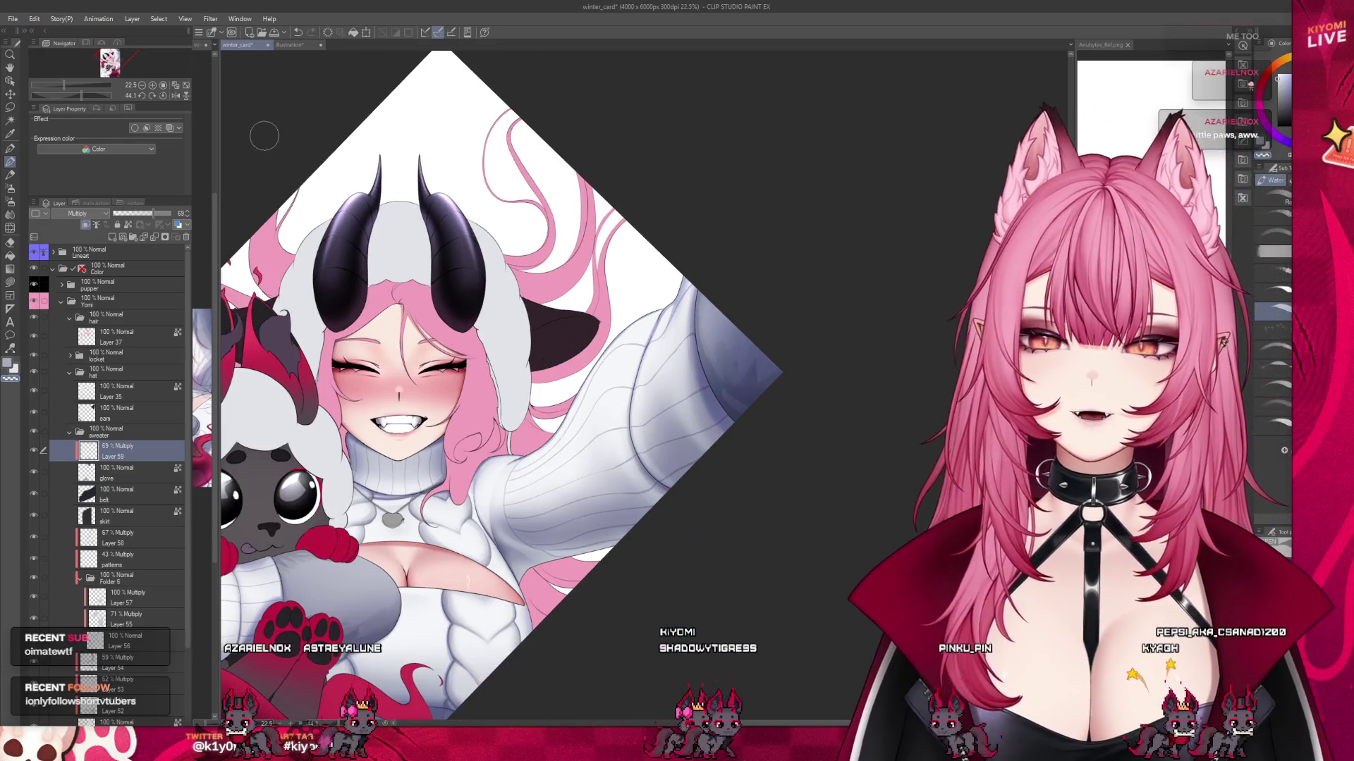
Switch to the illustration document and close it.
{"action": "left_click", "coordinate": [313, 45]}
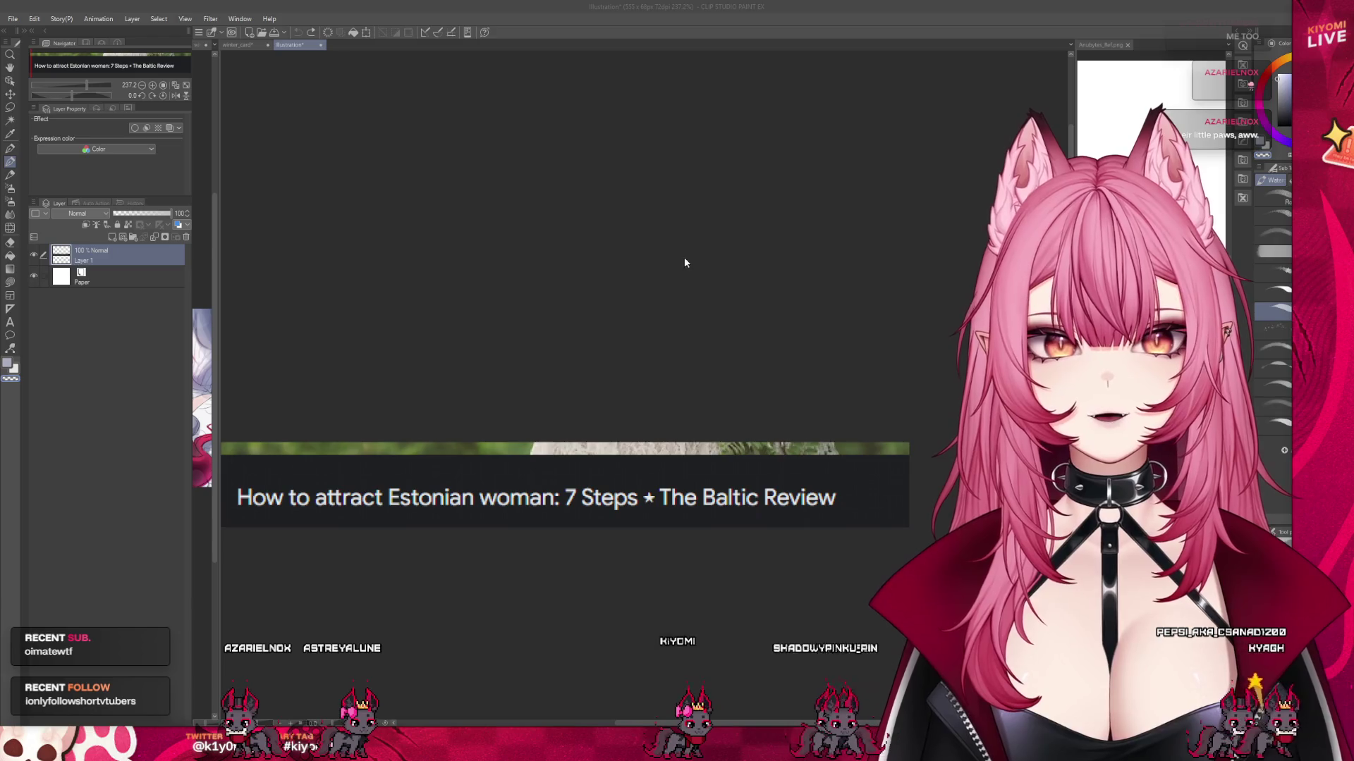
{"action": "key", "text": "ctrl+w"}
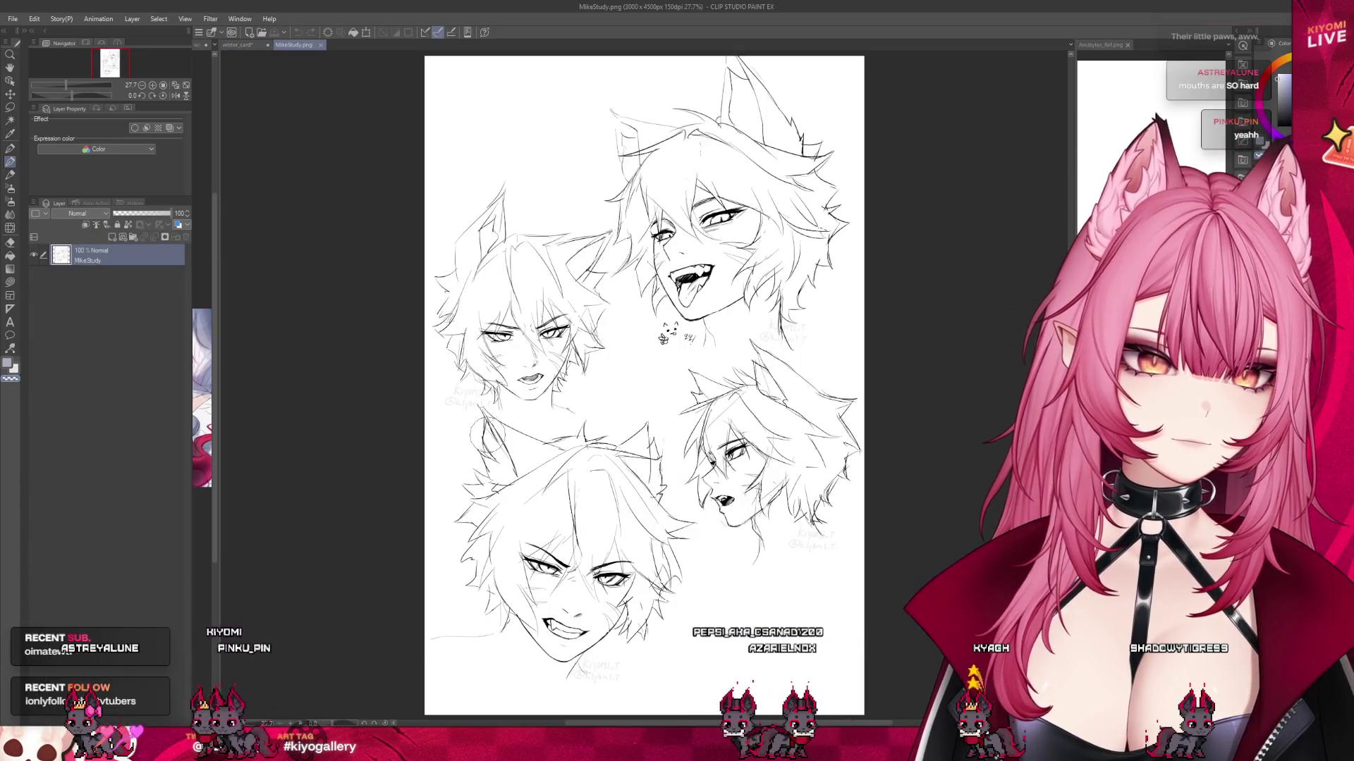
{"action": "scroll", "coordinate": [719, 240], "scroll_direction": "up", "scroll_amount": 3}
{"action": "scroll", "coordinate": [719, 240], "scroll_direction": "up", "scroll_amount": 4}
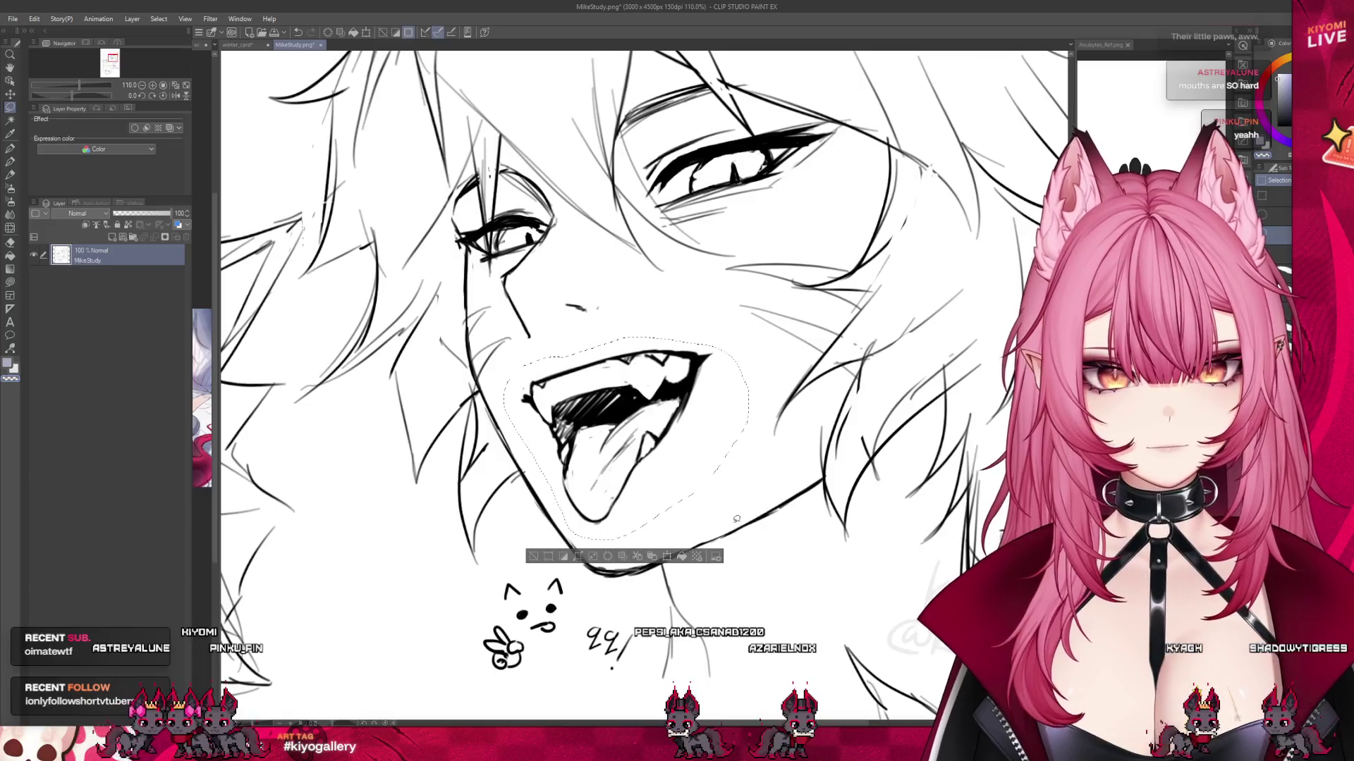
Lasso the sketch's open mouth in MikeStudy.png and transform it slightly to the right.
{"action": "key", "text": "m"}
{"action": "left_click_drag", "start_coordinate": [536, 353], "coordinate": [525, 370]}
{"action": "key", "text": "ctrl+t"}
{"action": "left_click_drag", "start_coordinate": [666, 468], "coordinate": [621, 500]}
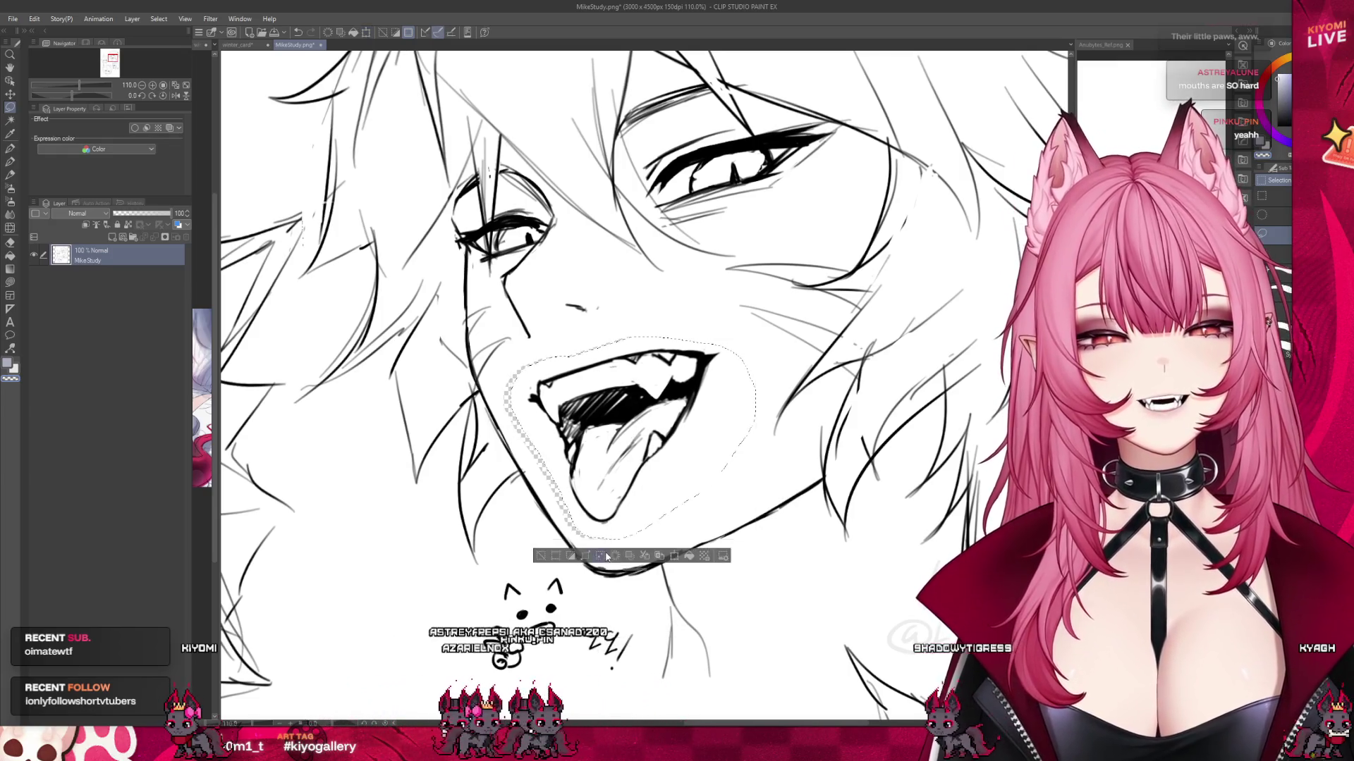
{"action": "key", "text": "Return"}
{"action": "scroll", "coordinate": [536, 384], "scroll_direction": "down", "scroll_amount": 4}
{"action": "scroll", "coordinate": [574, 360], "scroll_direction": "down", "scroll_amount": 4}
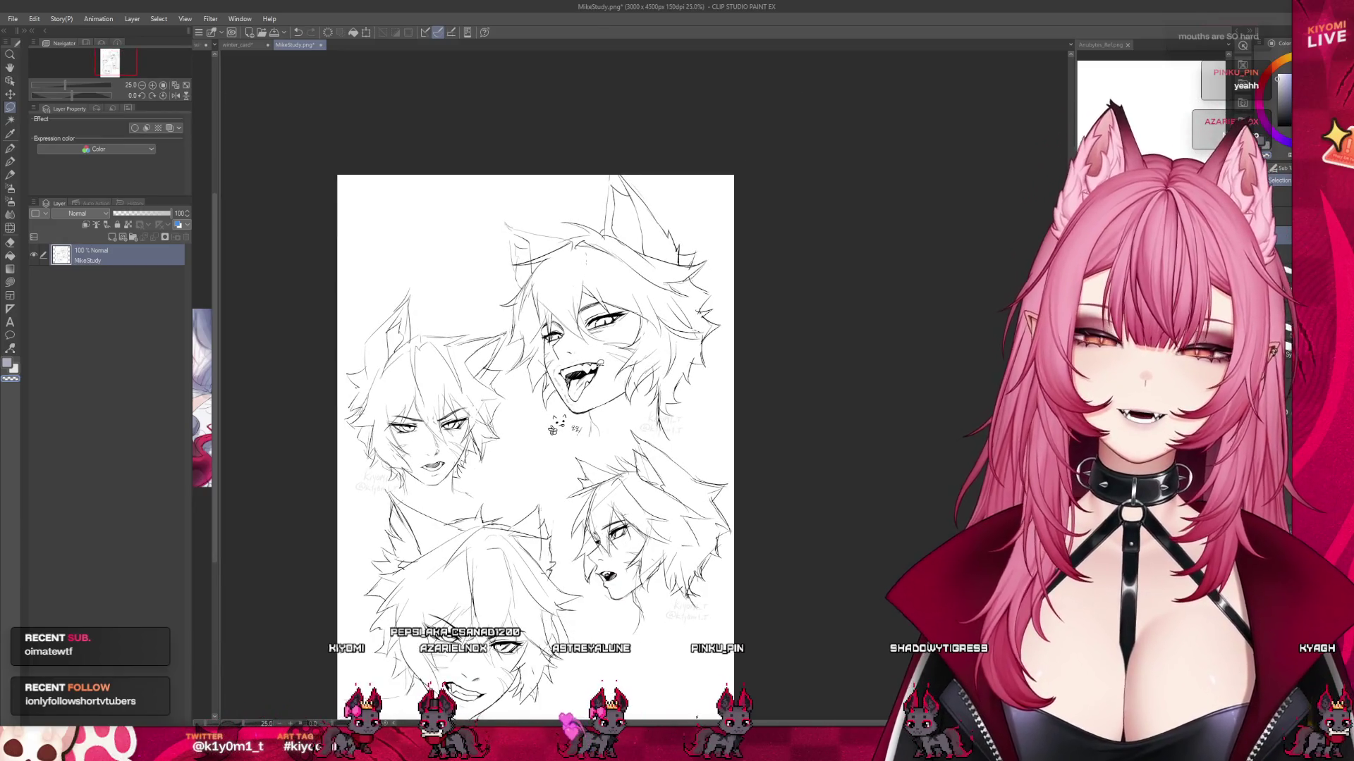
{"action": "scroll", "coordinate": [595, 370], "scroll_direction": "up", "scroll_amount": 1}
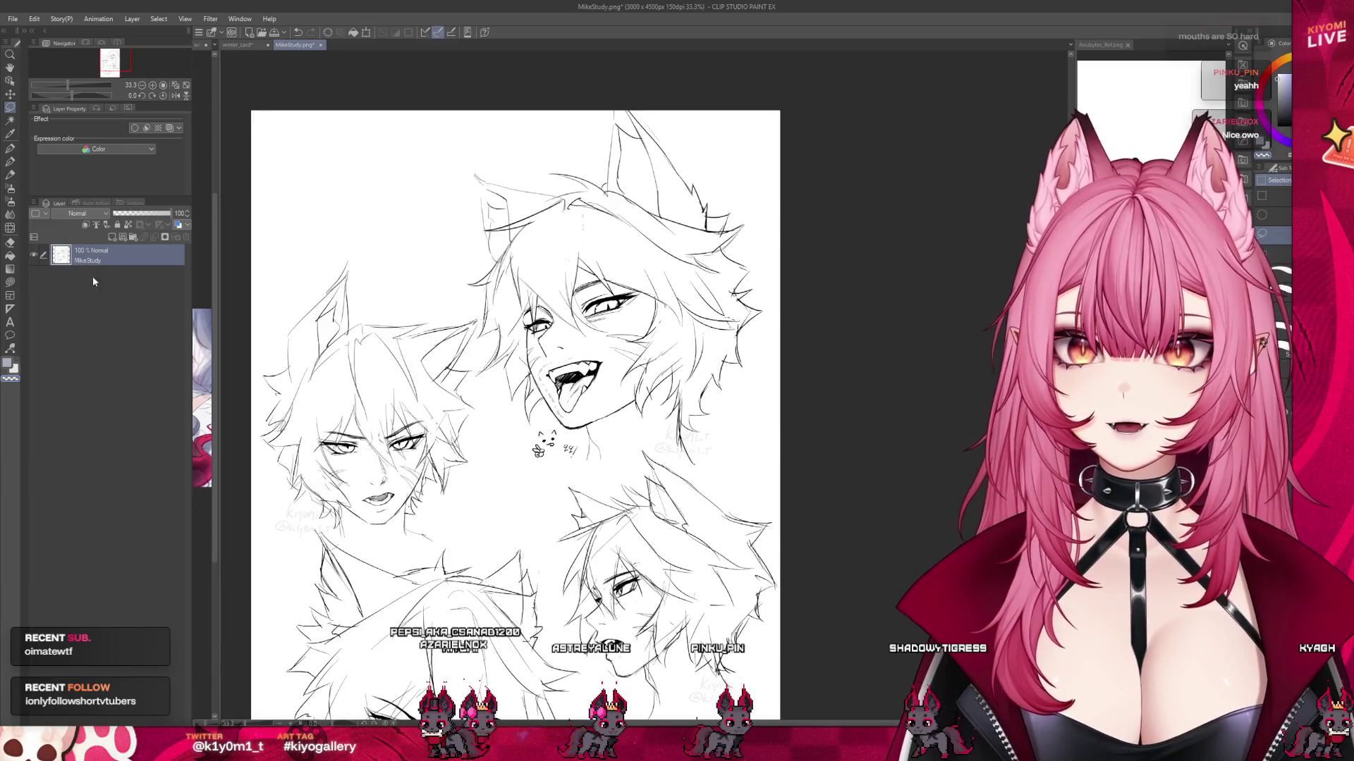
Move Layer 1 below the MikeStudy layer and toggle the sketch layer's visibility off and on.
{"action": "key", "text": "ctrl+["}
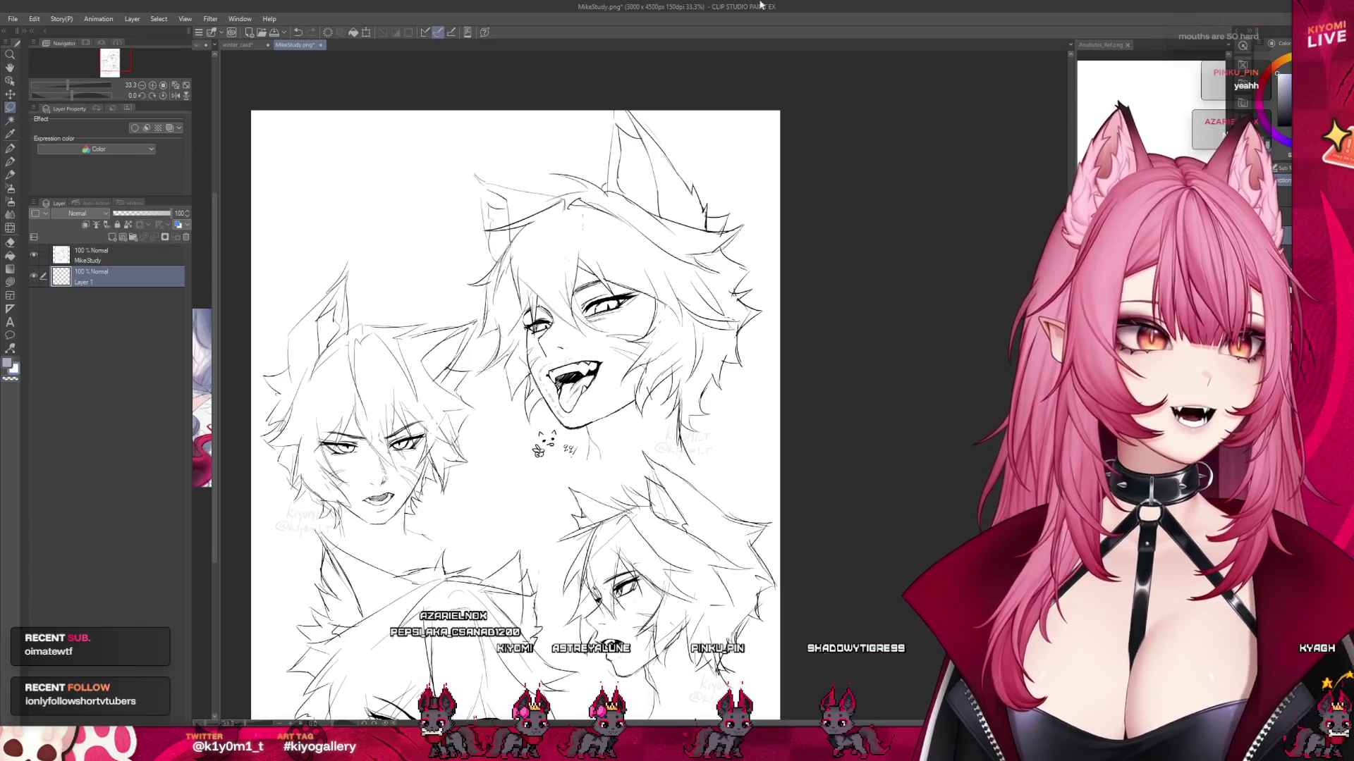
{"action": "scroll", "coordinate": [598, 247], "scroll_direction": "down", "scroll_amount": 1}
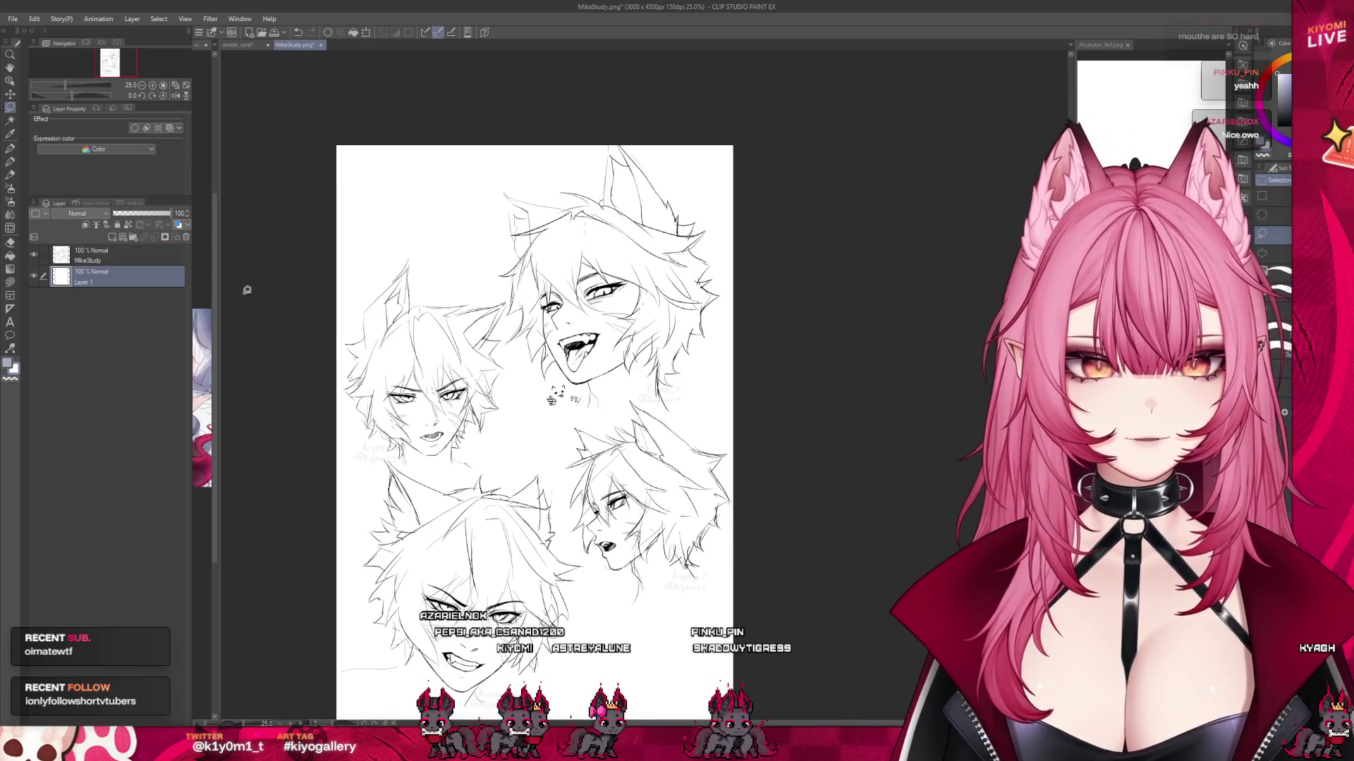
{"action": "left_click", "coordinate": [35, 258]}
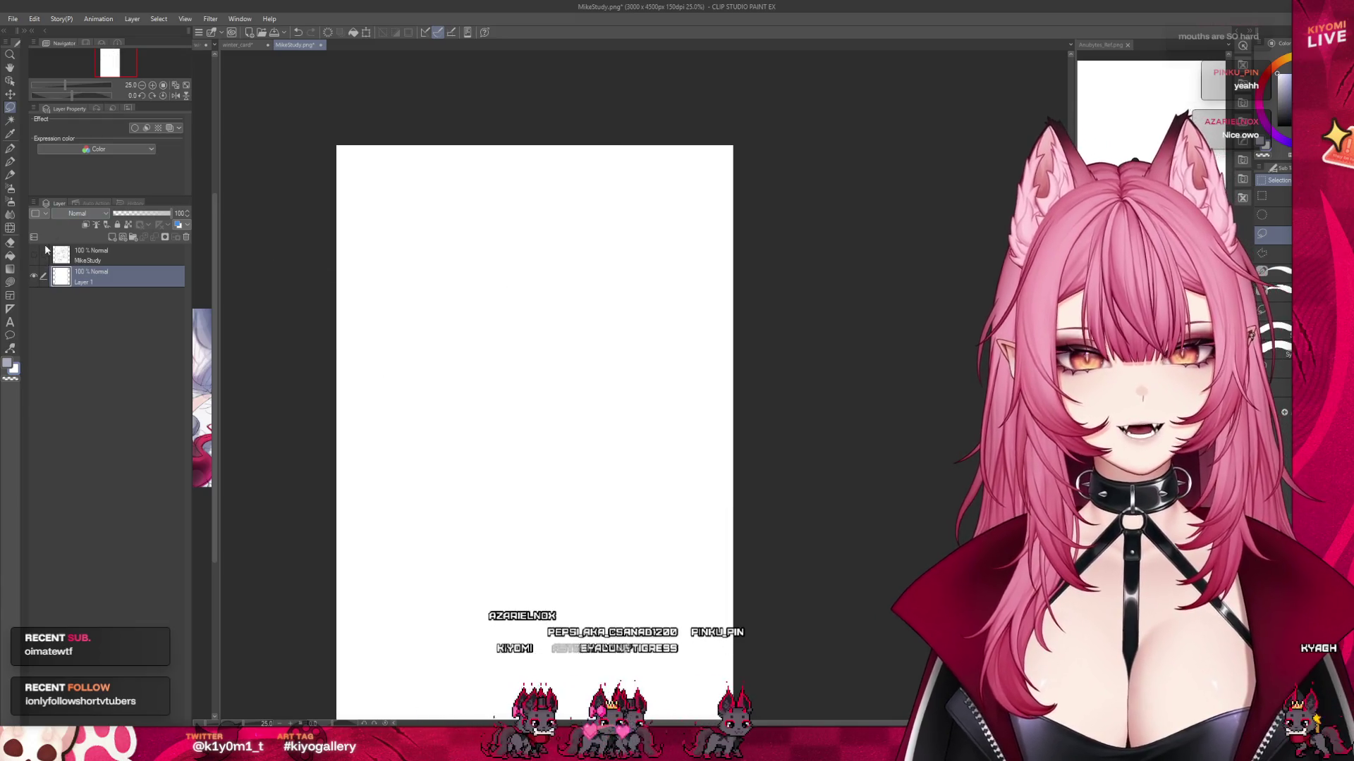
{"action": "left_click", "coordinate": [34, 254]}
{"action": "scroll", "coordinate": [600, 380], "scroll_direction": "down", "scroll_amount": 1}
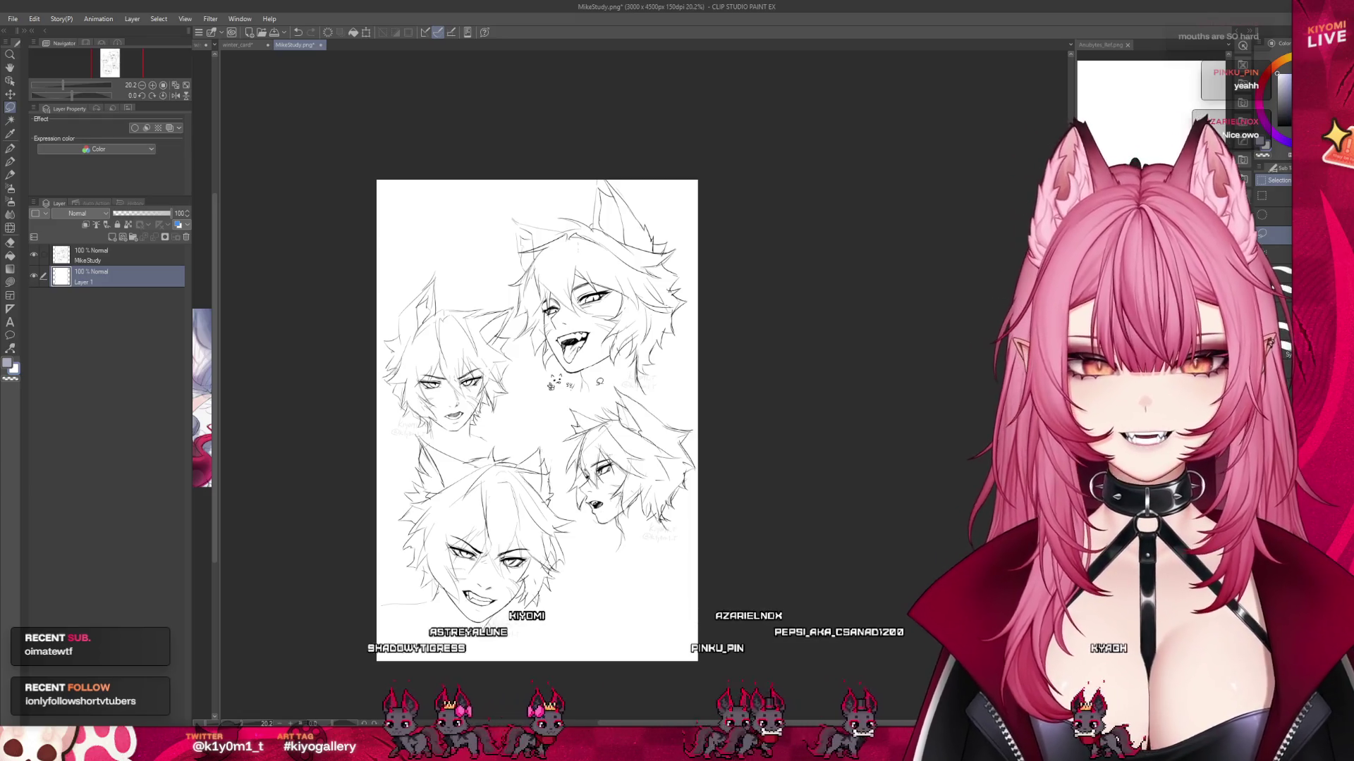
{"action": "scroll", "coordinate": [536, 421], "scroll_direction": "up", "scroll_amount": 1}
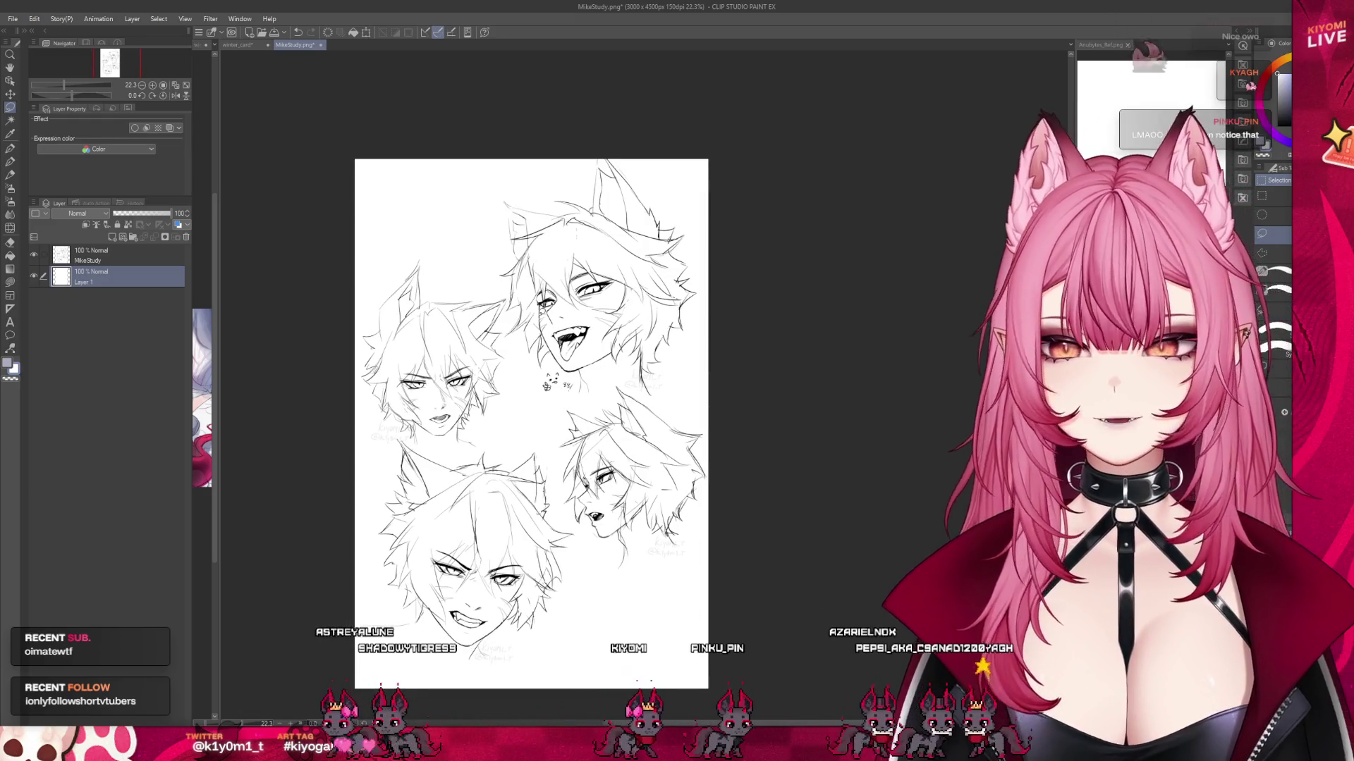
{"action": "scroll", "coordinate": [531, 423], "scroll_direction": "up", "scroll_amount": 1}
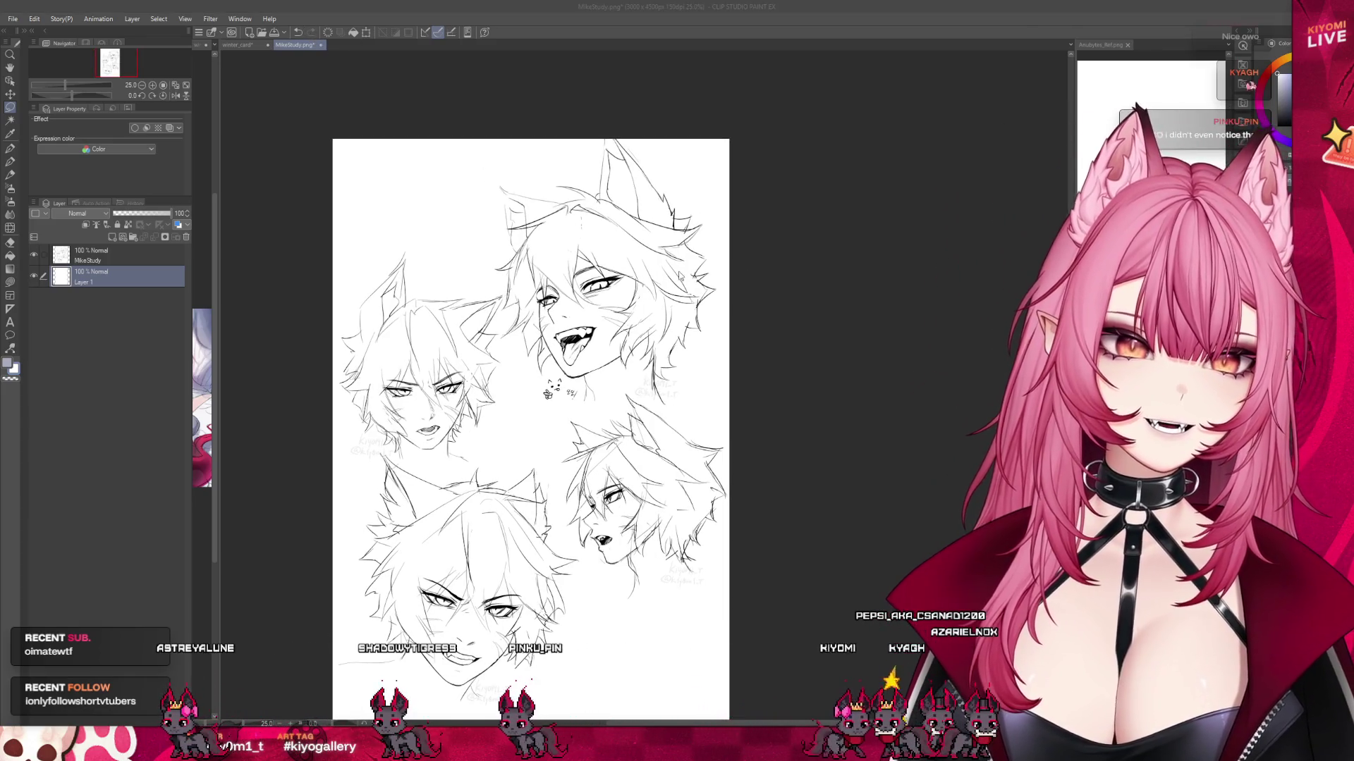
Close MikeStudy.png and return to the winter card.
{"action": "key", "text": "ctrl+w"}
{"action": "scroll", "coordinate": [696, 261], "scroll_direction": "down", "scroll_amount": 2}
{"action": "scroll", "coordinate": [656, 310], "scroll_direction": "up", "scroll_amount": 4}
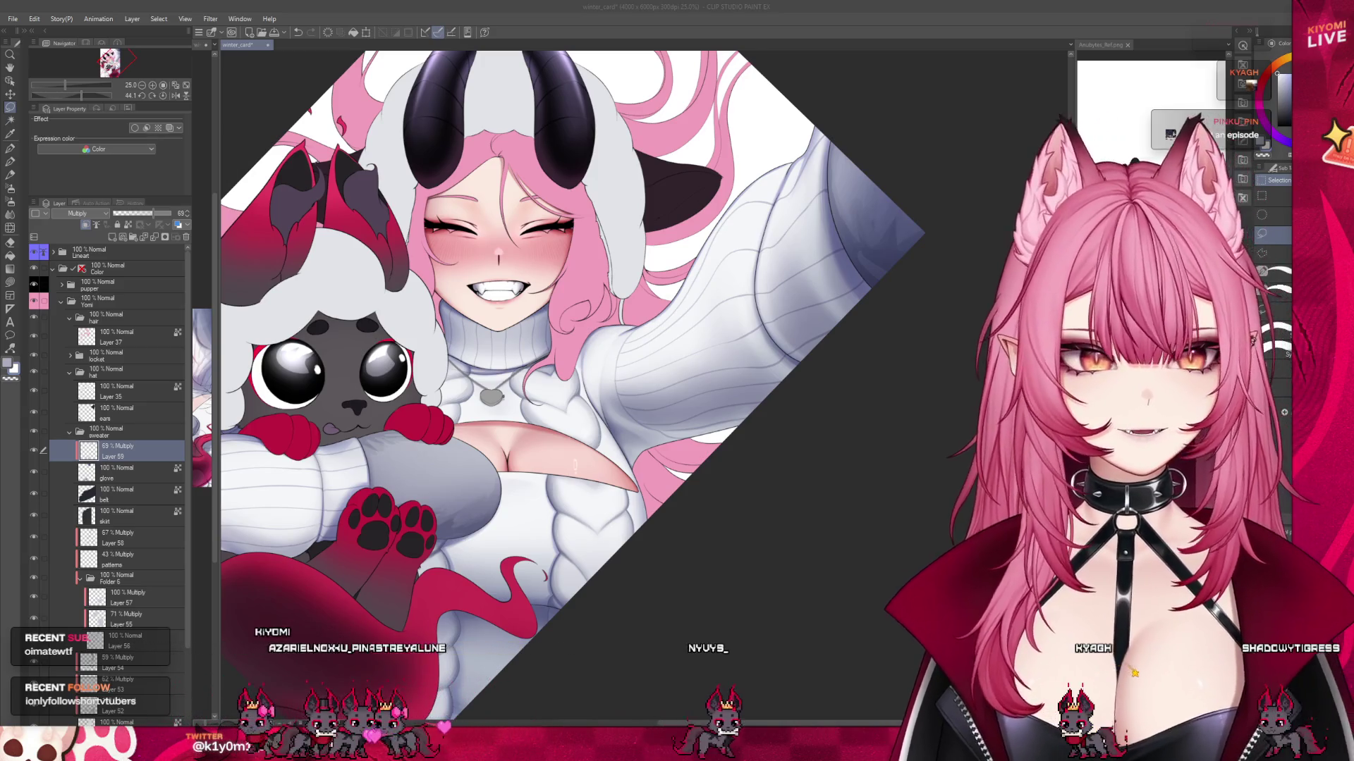
Try white highlight strokes on the raised sleeve, then undo them to keep the blue-grey shading.
{"action": "scroll", "coordinate": [571, 388], "scroll_direction": "down", "scroll_amount": 2}
{"action": "scroll", "coordinate": [571, 388], "scroll_direction": "up", "scroll_amount": 4}
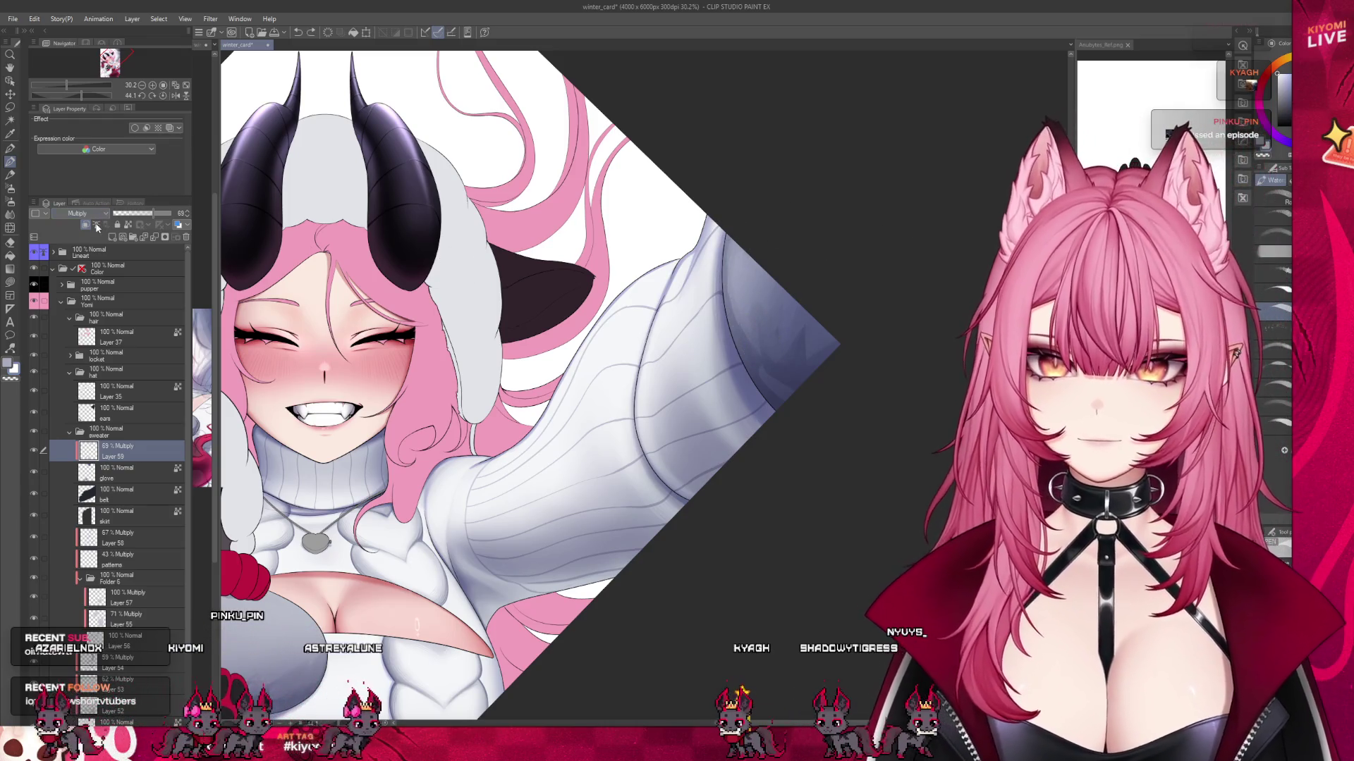
{"action": "mouse_move", "coordinate": [811, 395]}
{"action": "left_mouse_down"}
{"action": "mouse_move", "coordinate": [758, 310]}
{"action": "mouse_move", "coordinate": [823, 331]}
{"action": "left_mouse_up"}
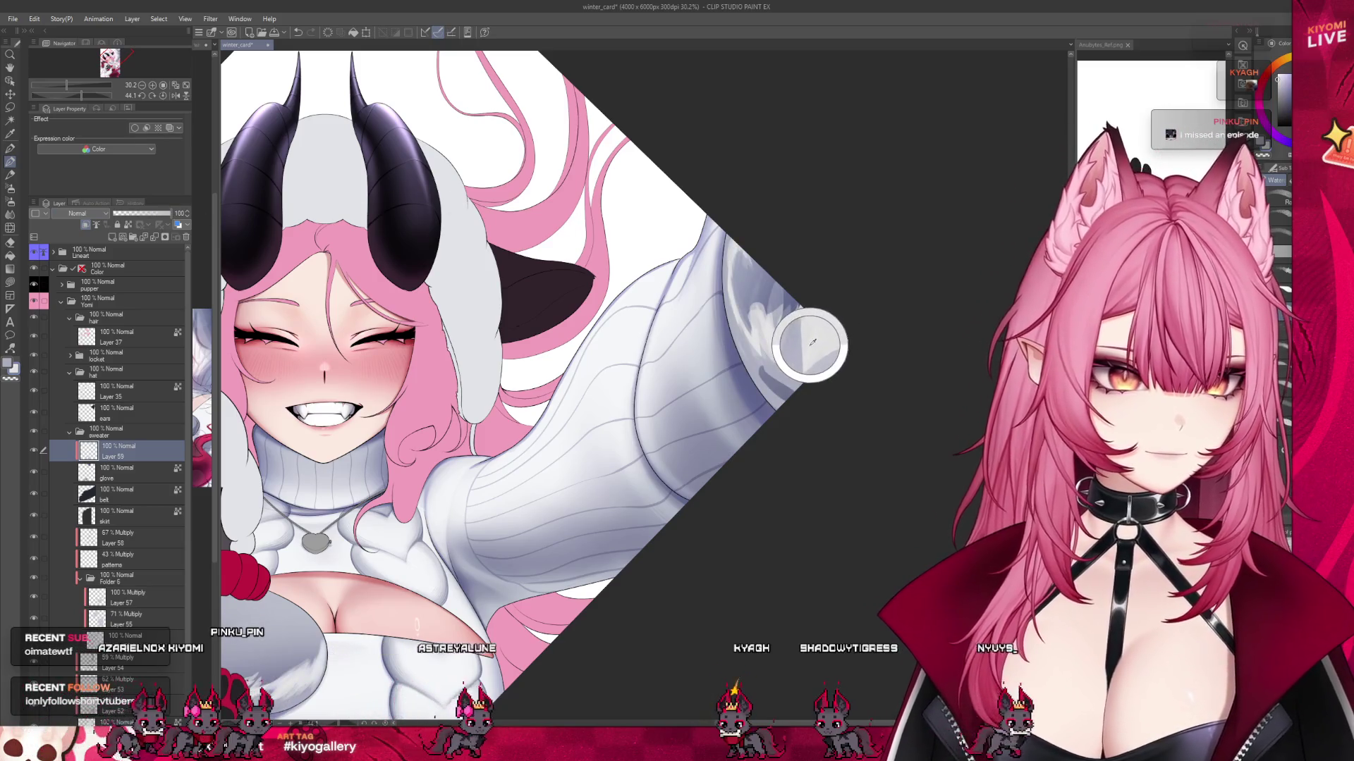
{"action": "key", "text": "ctrl+z"}
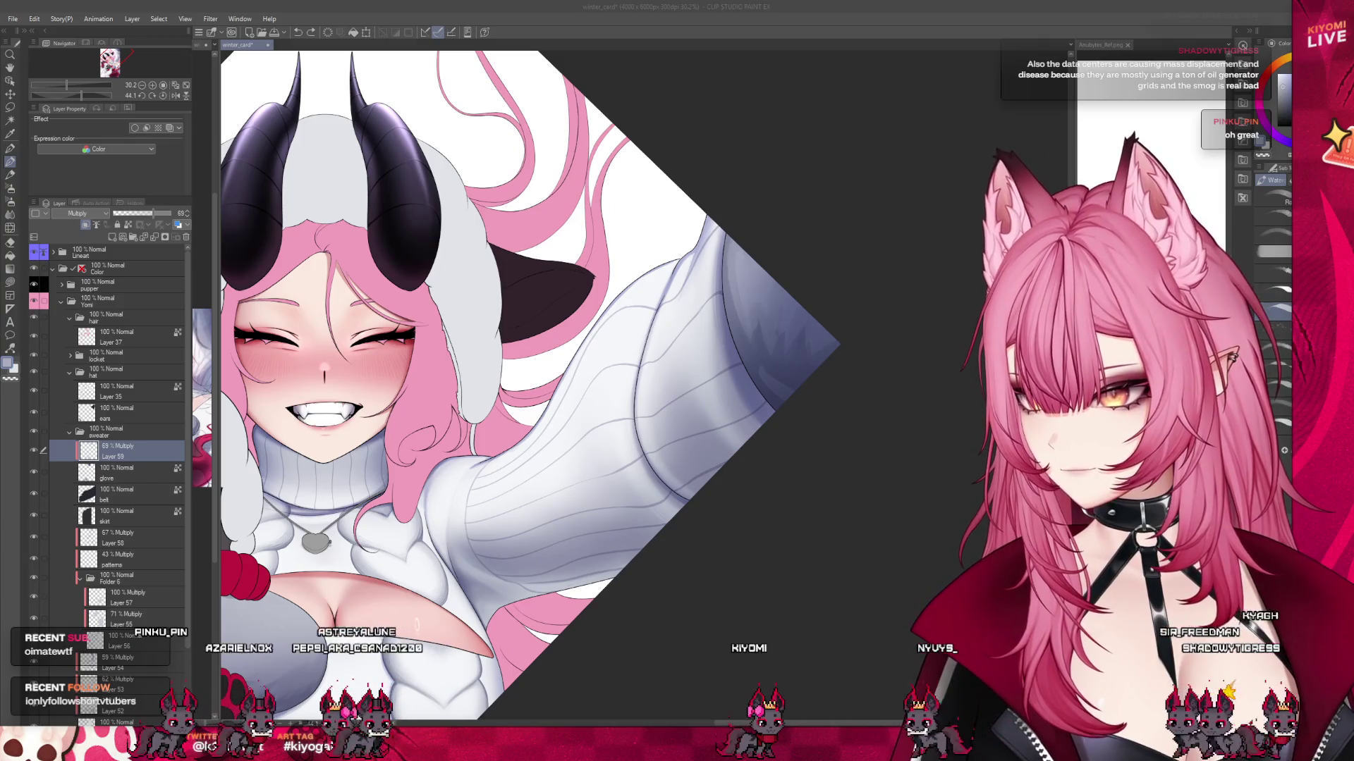
{"action": "scroll", "coordinate": [513, 419], "scroll_direction": "down", "scroll_amount": 2}
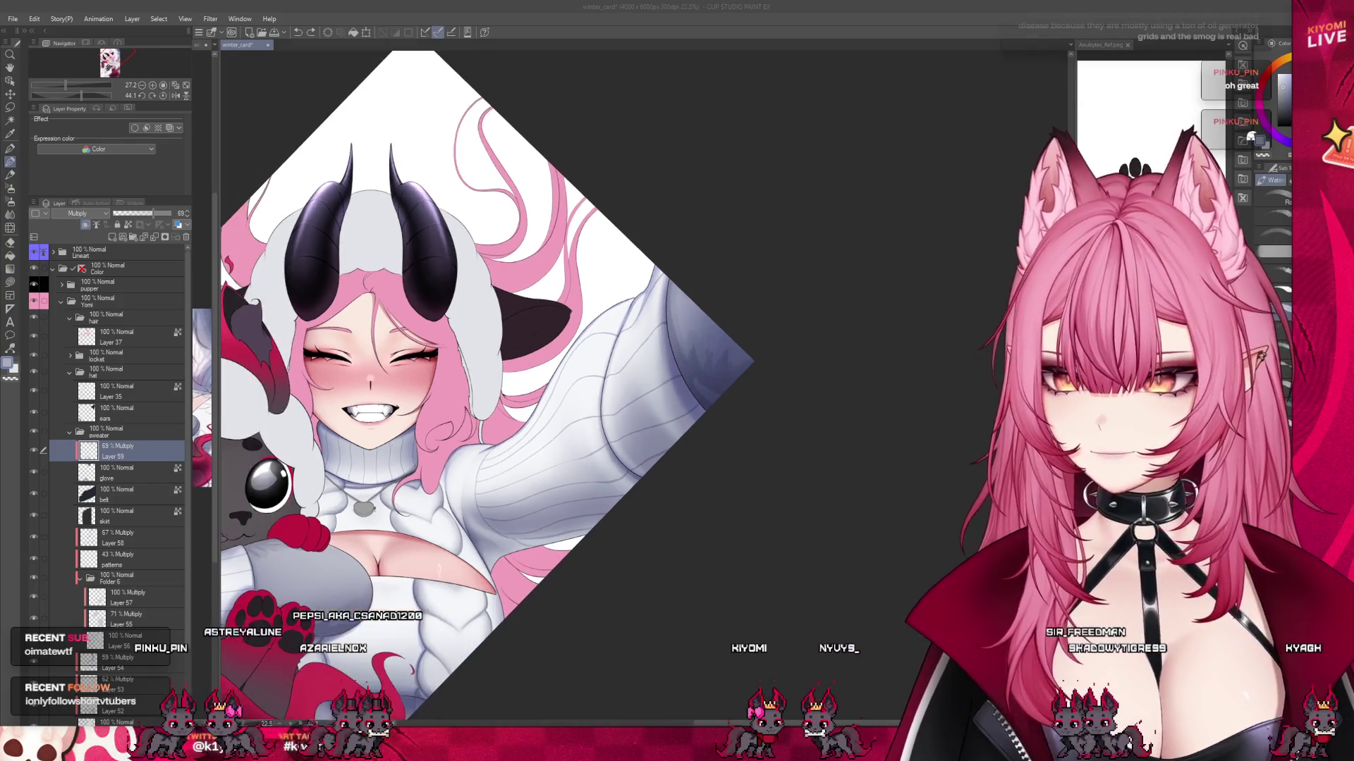
{"action": "scroll", "coordinate": [533, 353], "scroll_direction": "up", "scroll_amount": 1}
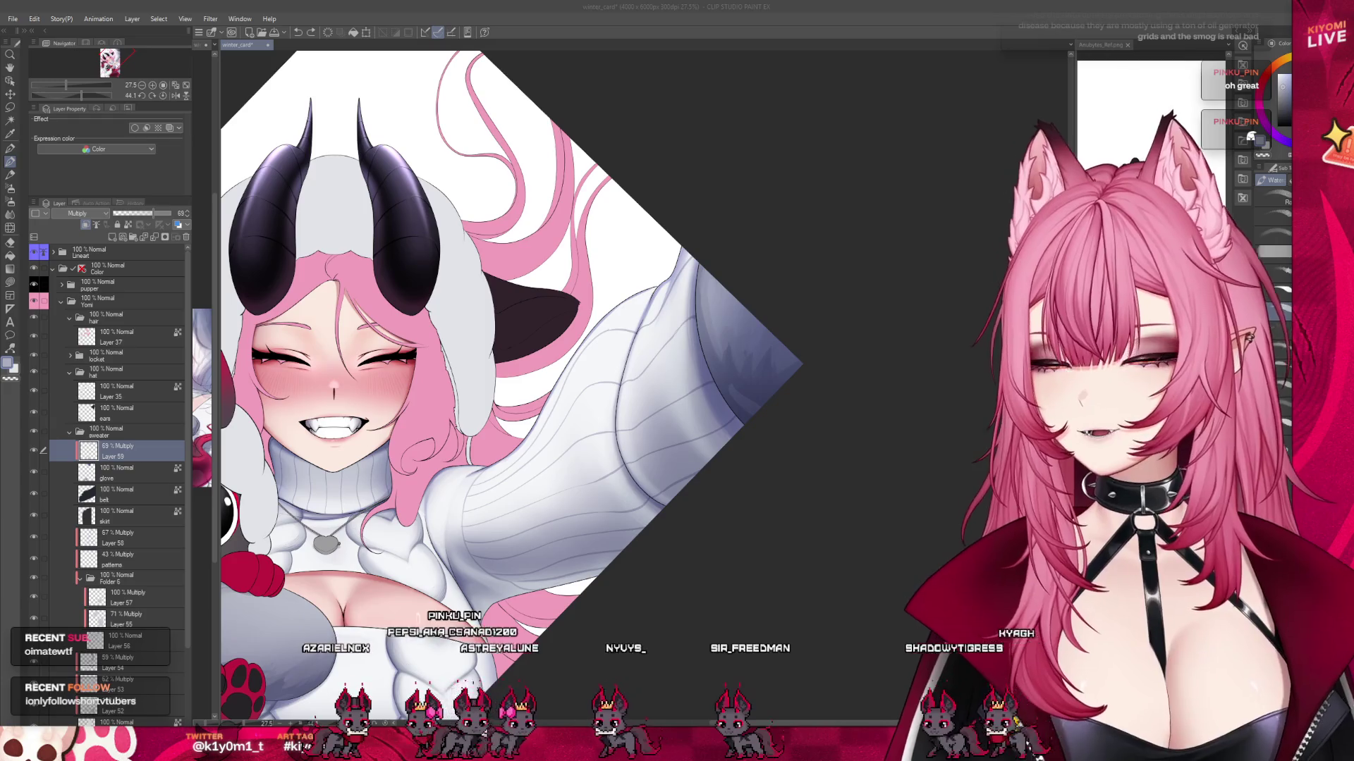
{"action": "scroll", "coordinate": [730, 299], "scroll_direction": "up", "scroll_amount": 3}
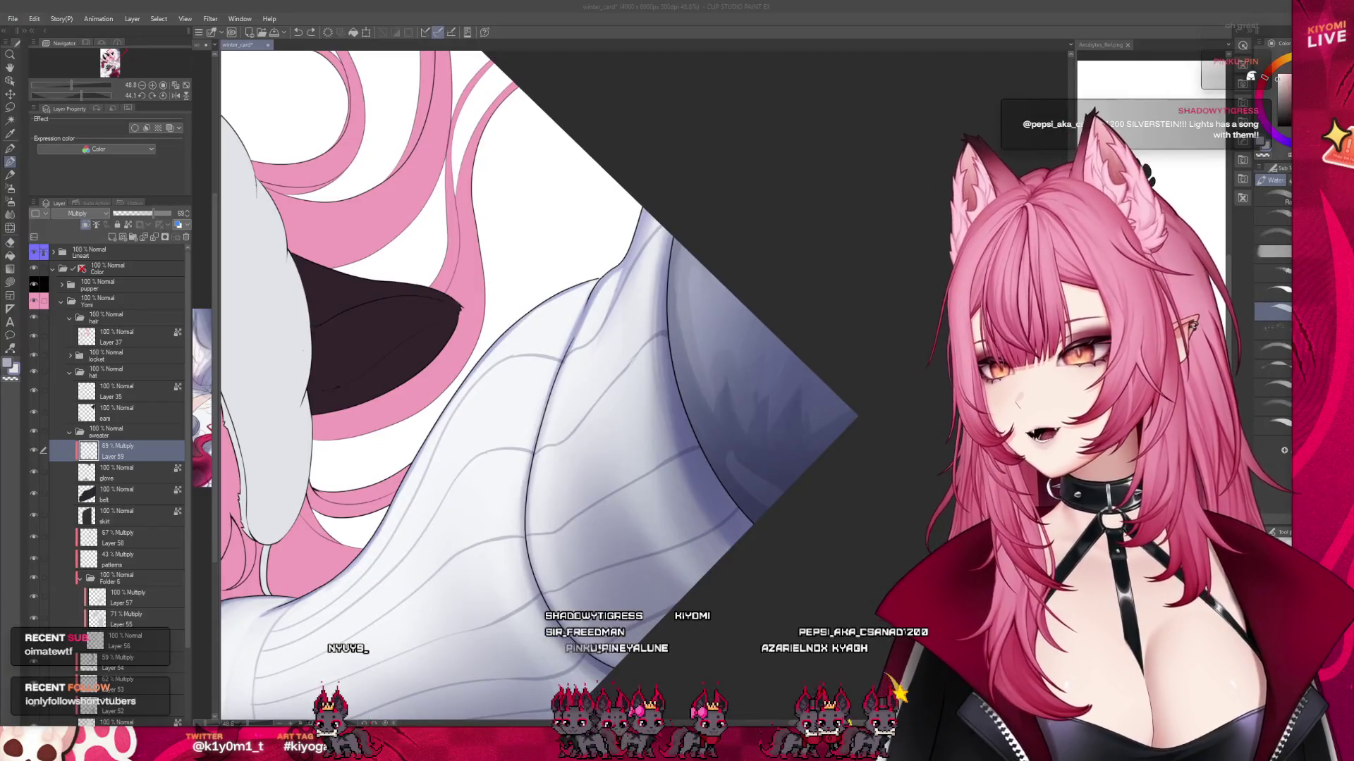
{"action": "left_click", "coordinate": [651, 414]}
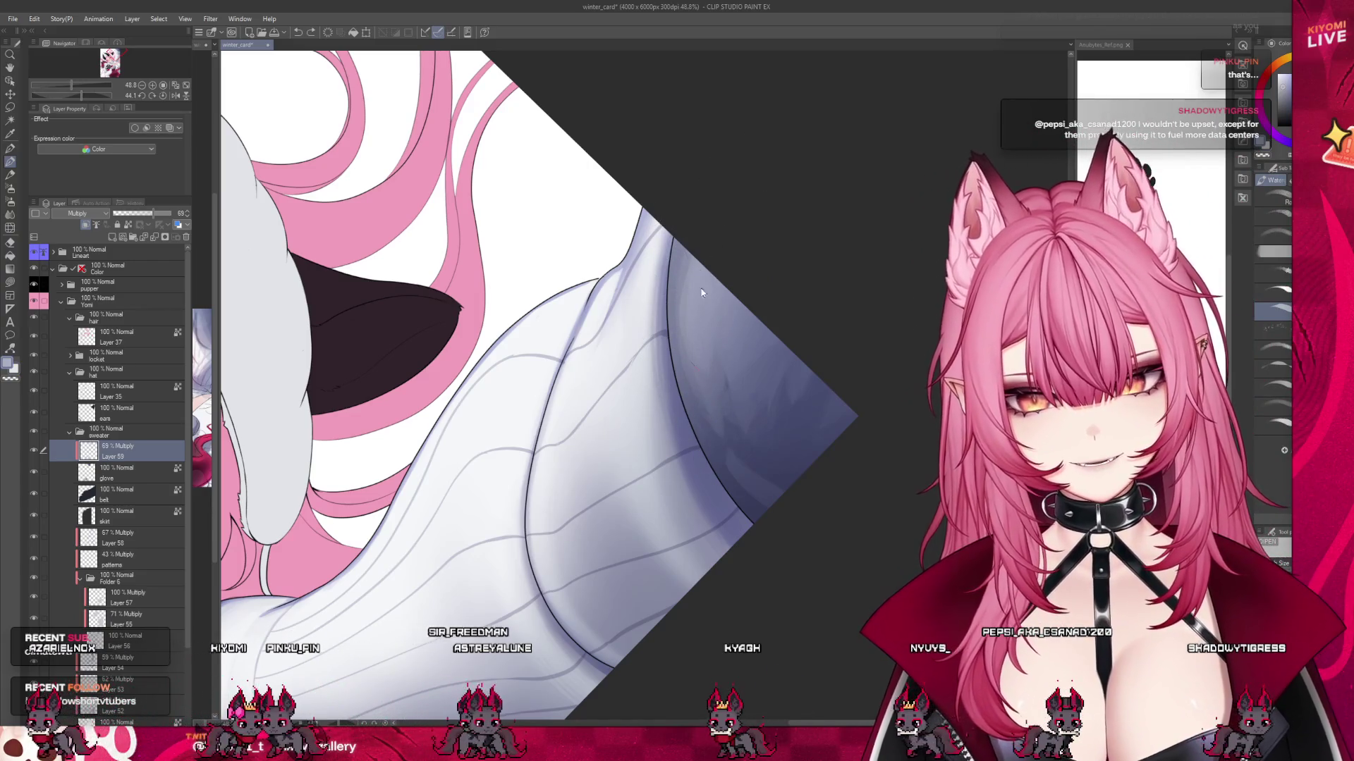
{"action": "scroll", "coordinate": [843, 423], "scroll_direction": "down", "scroll_amount": 5}
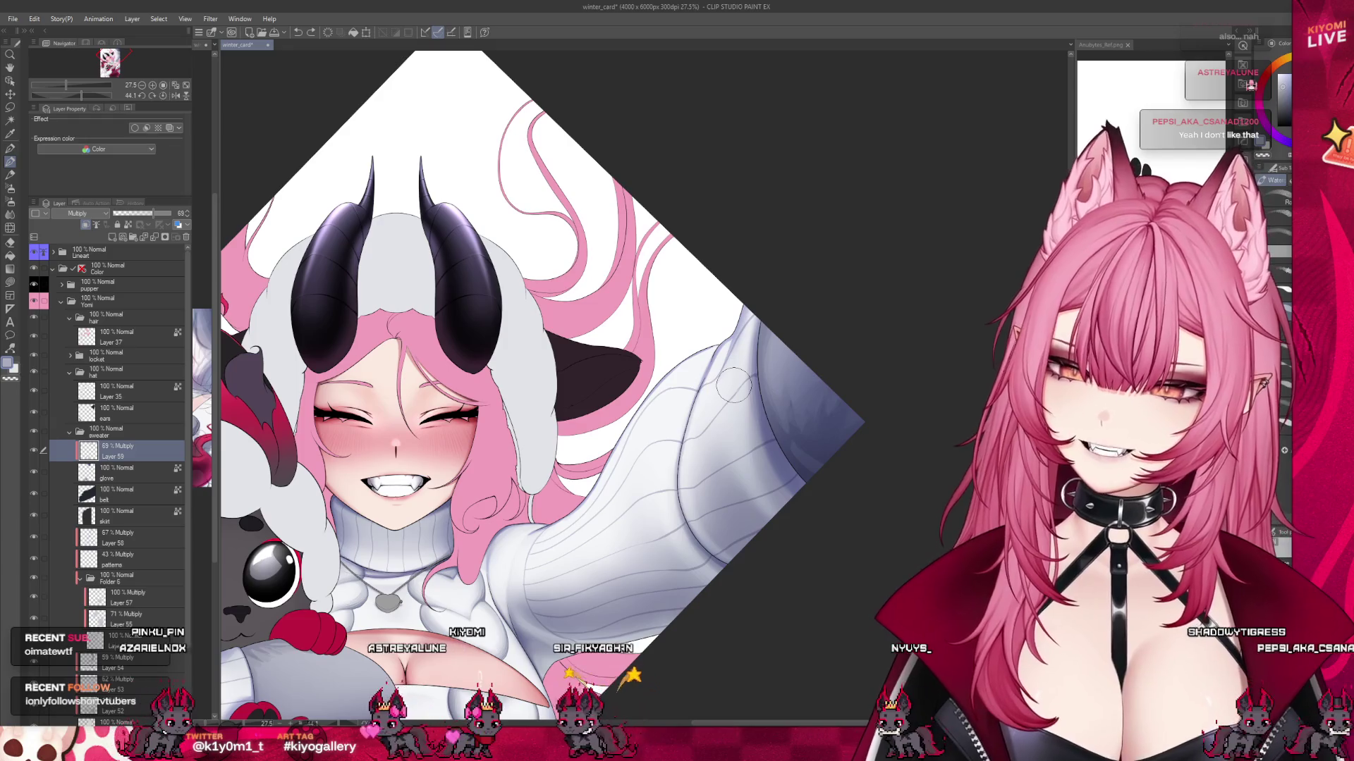
{"action": "scroll", "coordinate": [800, 351], "scroll_direction": "up", "scroll_amount": 3}
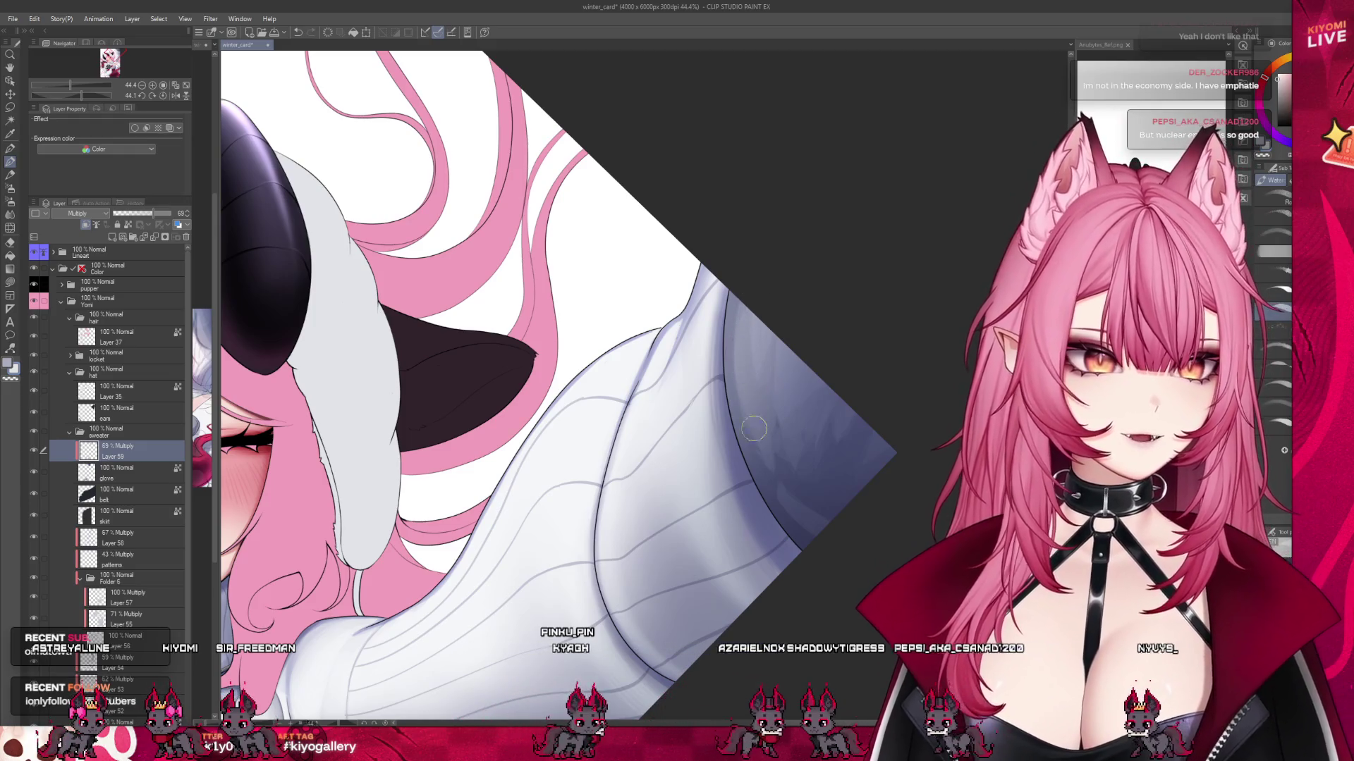
{"action": "scroll", "coordinate": [829, 365], "scroll_direction": "down", "scroll_amount": 5}
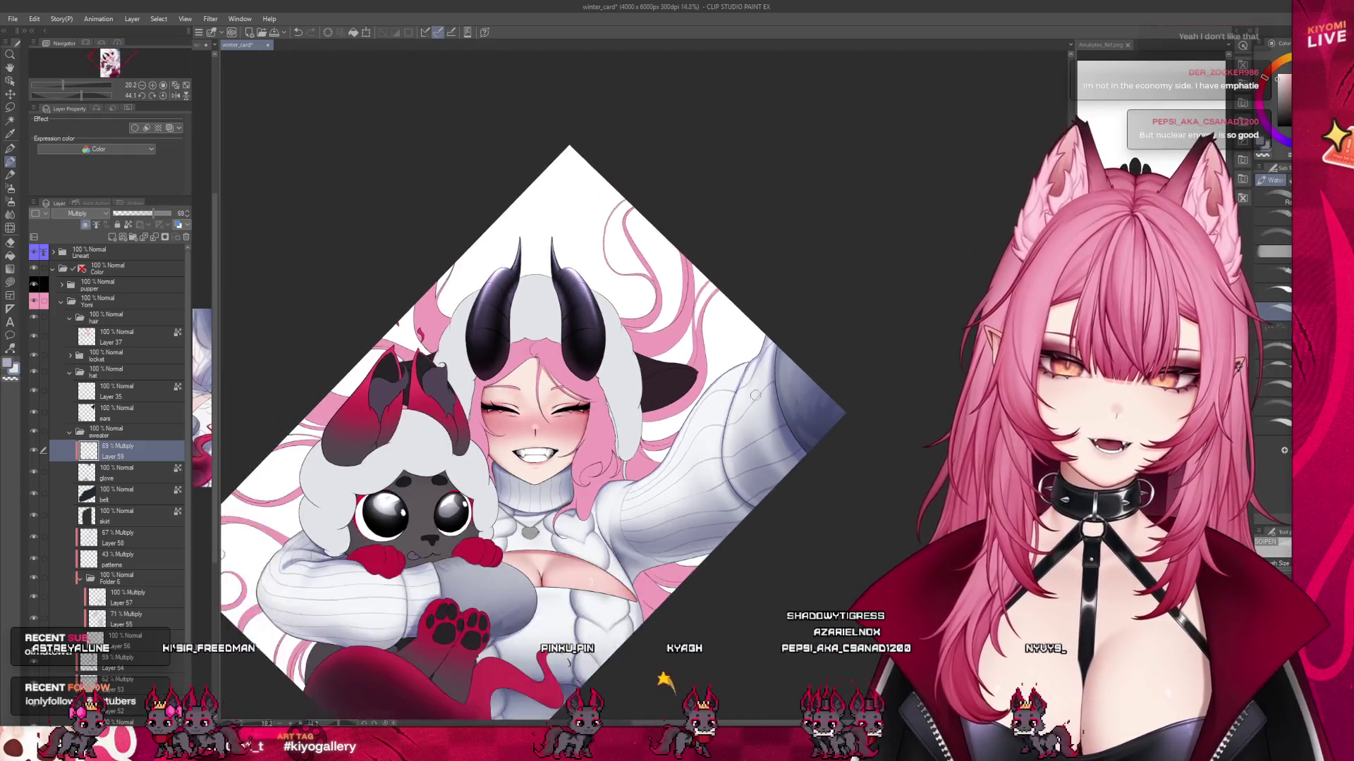
{"action": "scroll", "coordinate": [659, 537], "scroll_direction": "up", "scroll_amount": 3}
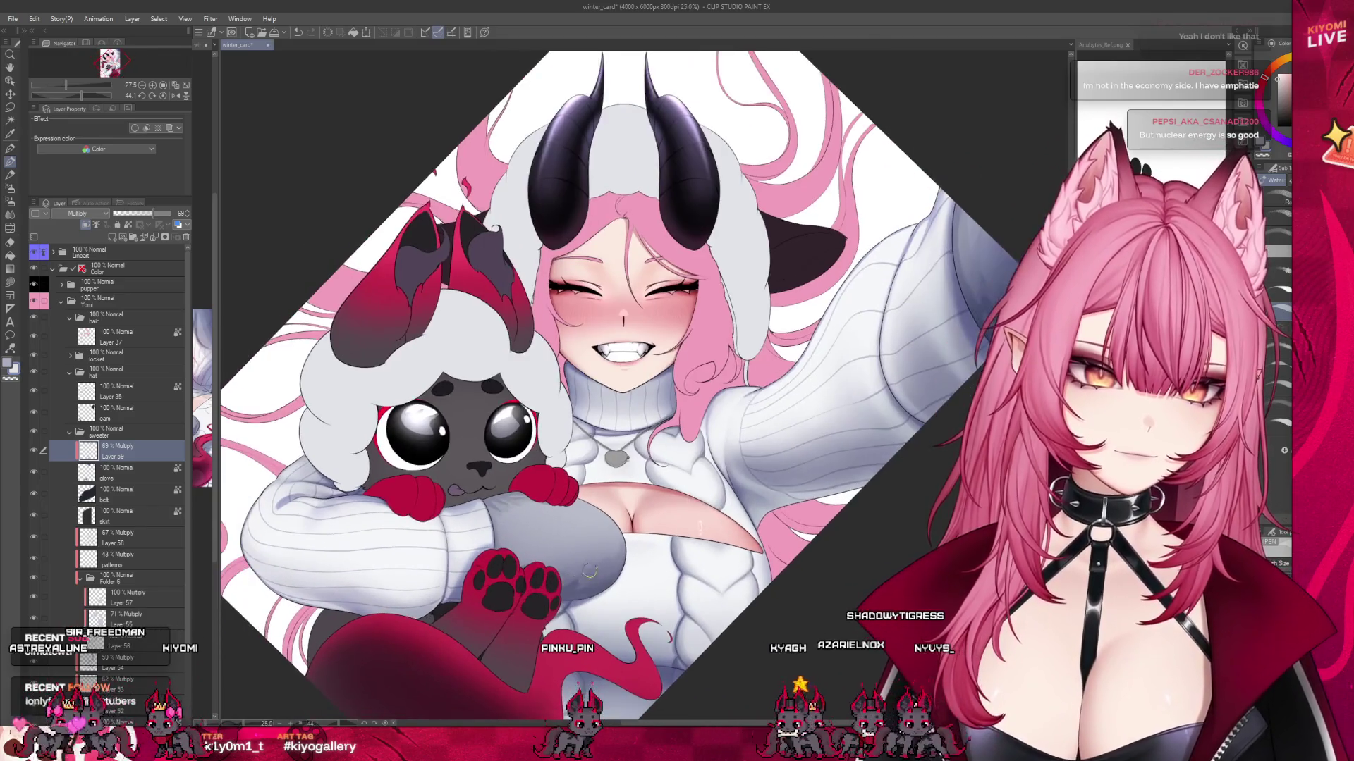
{"action": "scroll", "coordinate": [561, 546], "scroll_direction": "up", "scroll_amount": 2}
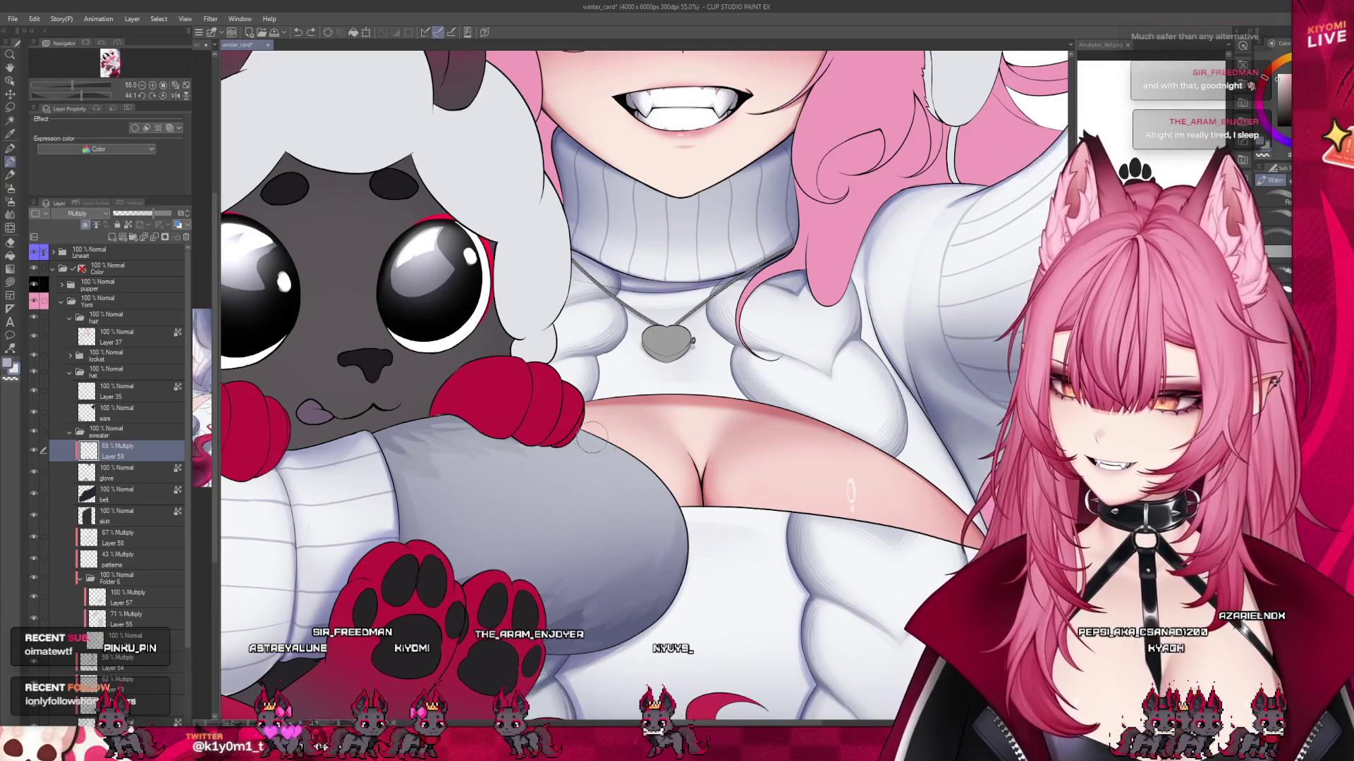
Zoom in on the sleeve near the red glove and pick the Blend sub-tool.
{"action": "scroll", "coordinate": [559, 451], "scroll_direction": "down", "scroll_amount": 2}
{"action": "scroll", "coordinate": [558, 451], "scroll_direction": "up", "scroll_amount": 2}
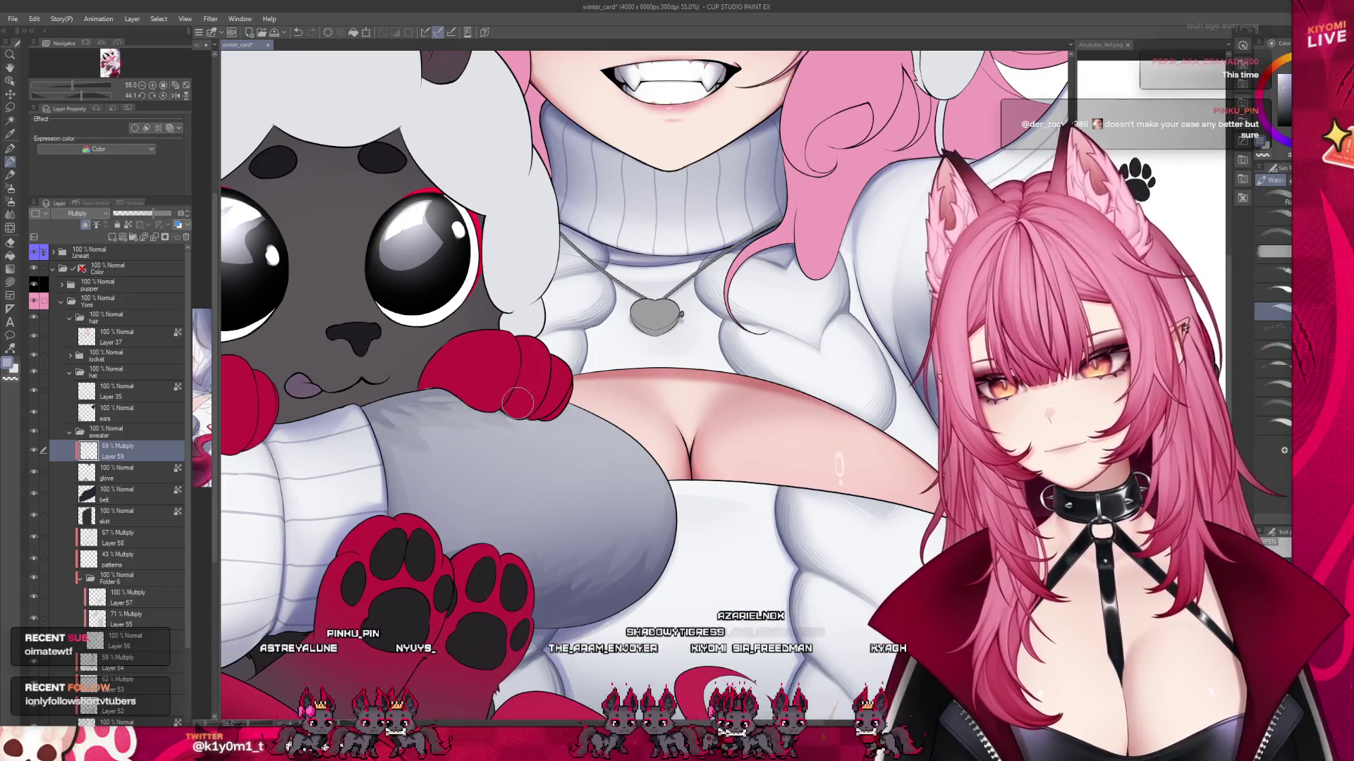
{"action": "scroll", "coordinate": [507, 375], "scroll_direction": "down", "scroll_amount": 5}
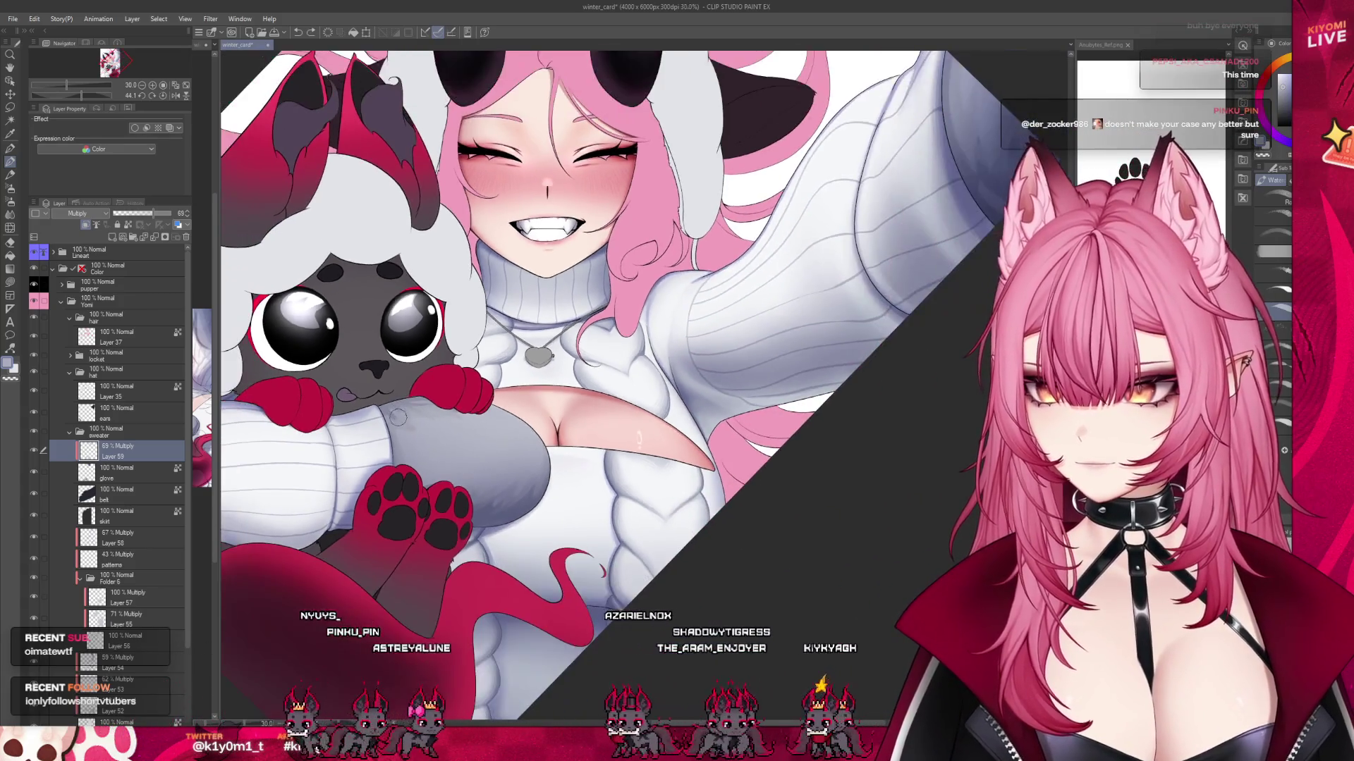
{"action": "scroll", "coordinate": [422, 422], "scroll_direction": "up", "scroll_amount": 4}
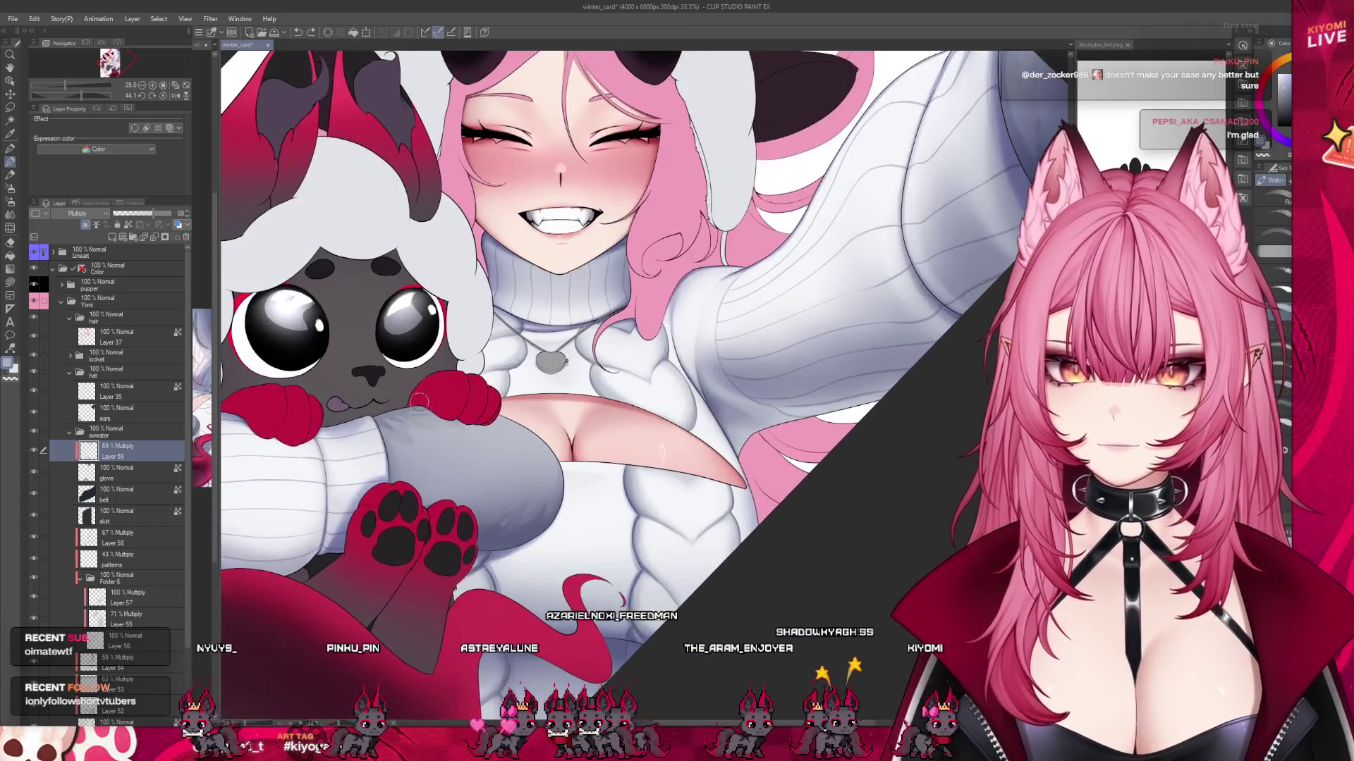
{"action": "scroll", "coordinate": [422, 421], "scroll_direction": "up", "scroll_amount": 2}
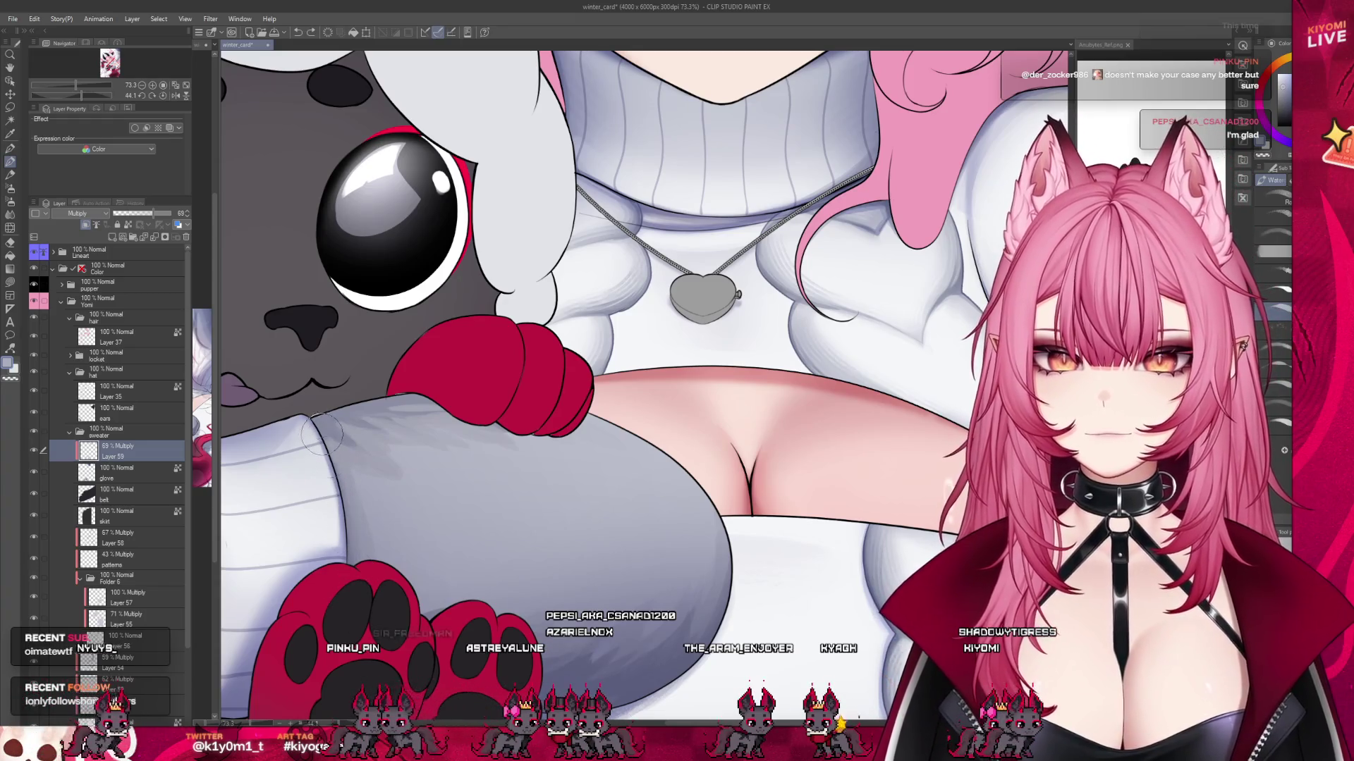
{"action": "left_click", "coordinate": [10, 220]}
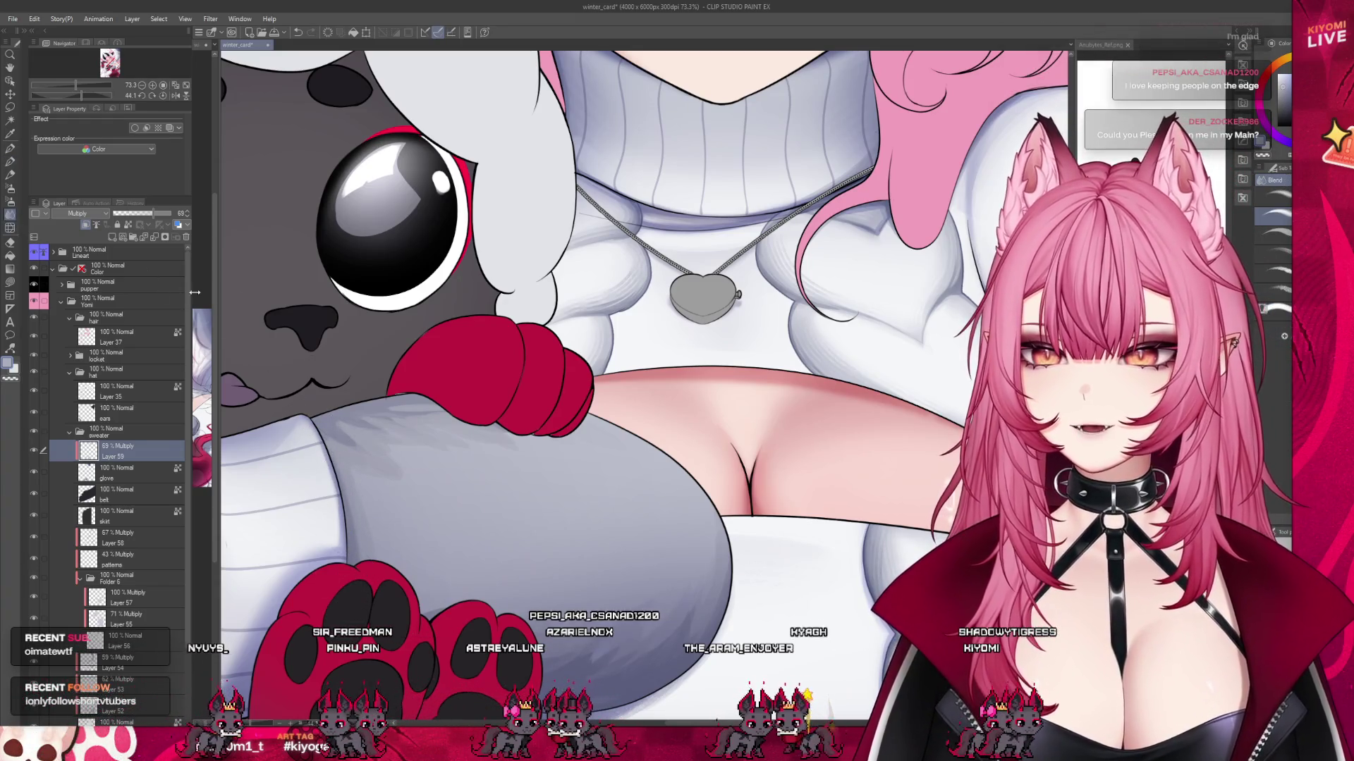
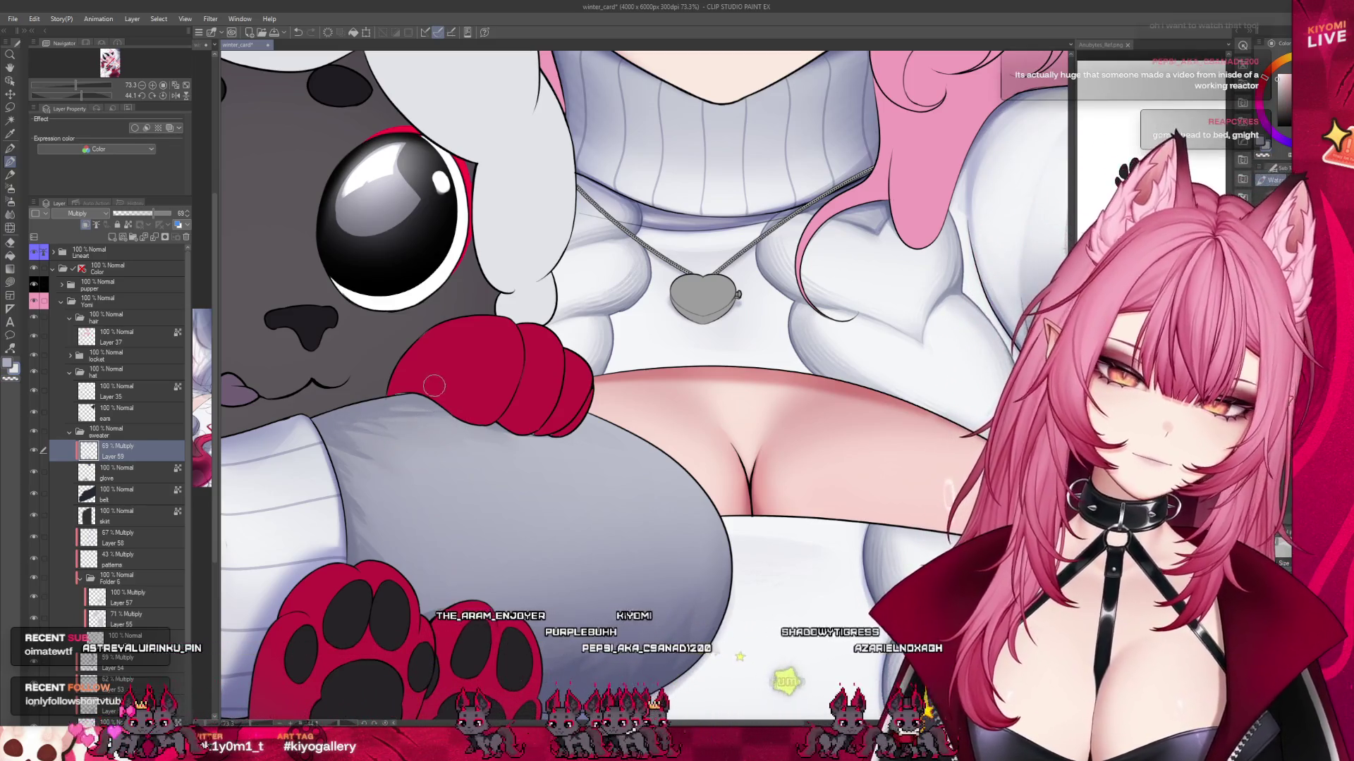
Leave the Hatching effect sub-tool and pick a Watercolor brush for soft shading.
{"action": "scroll", "coordinate": [497, 490], "scroll_direction": "down", "scroll_amount": 4}
{"action": "scroll", "coordinate": [497, 490], "scroll_direction": "up", "scroll_amount": 4}
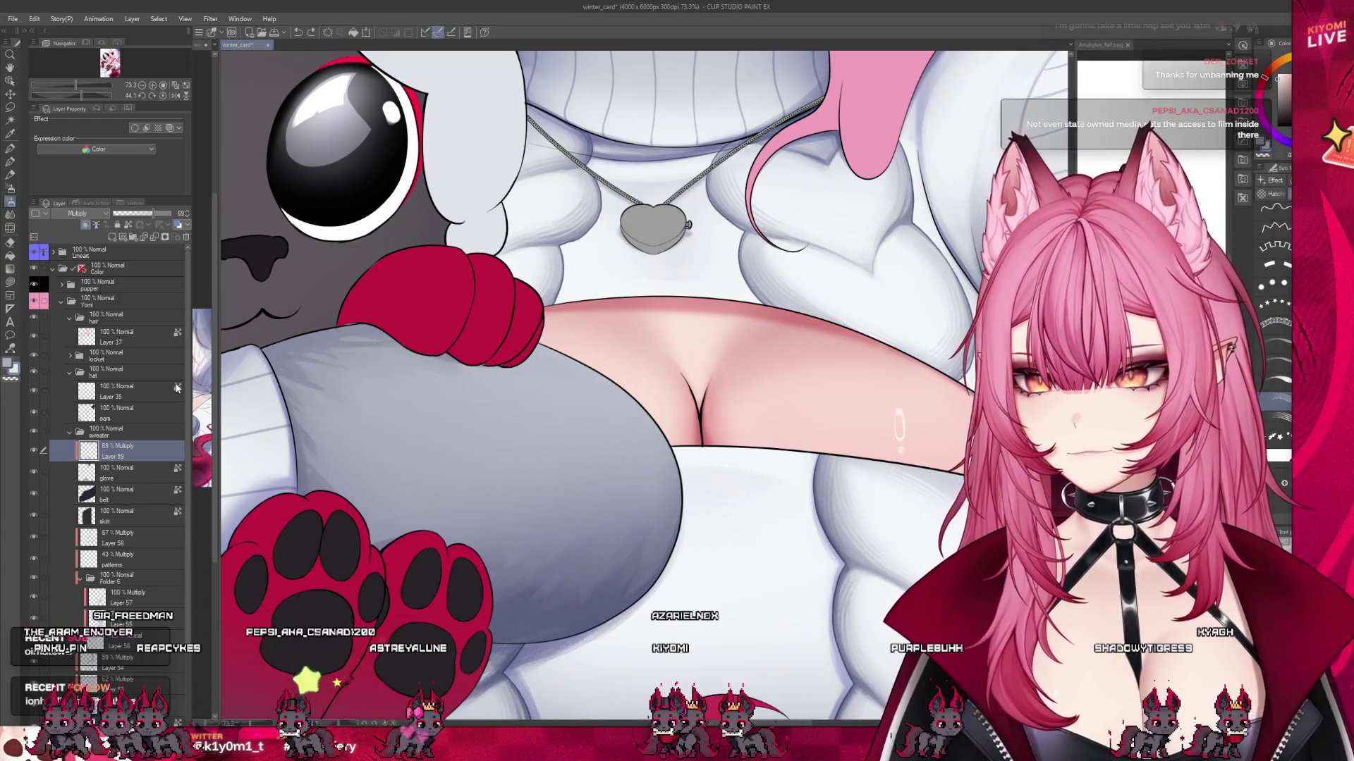
{"action": "key", "text": "b"}
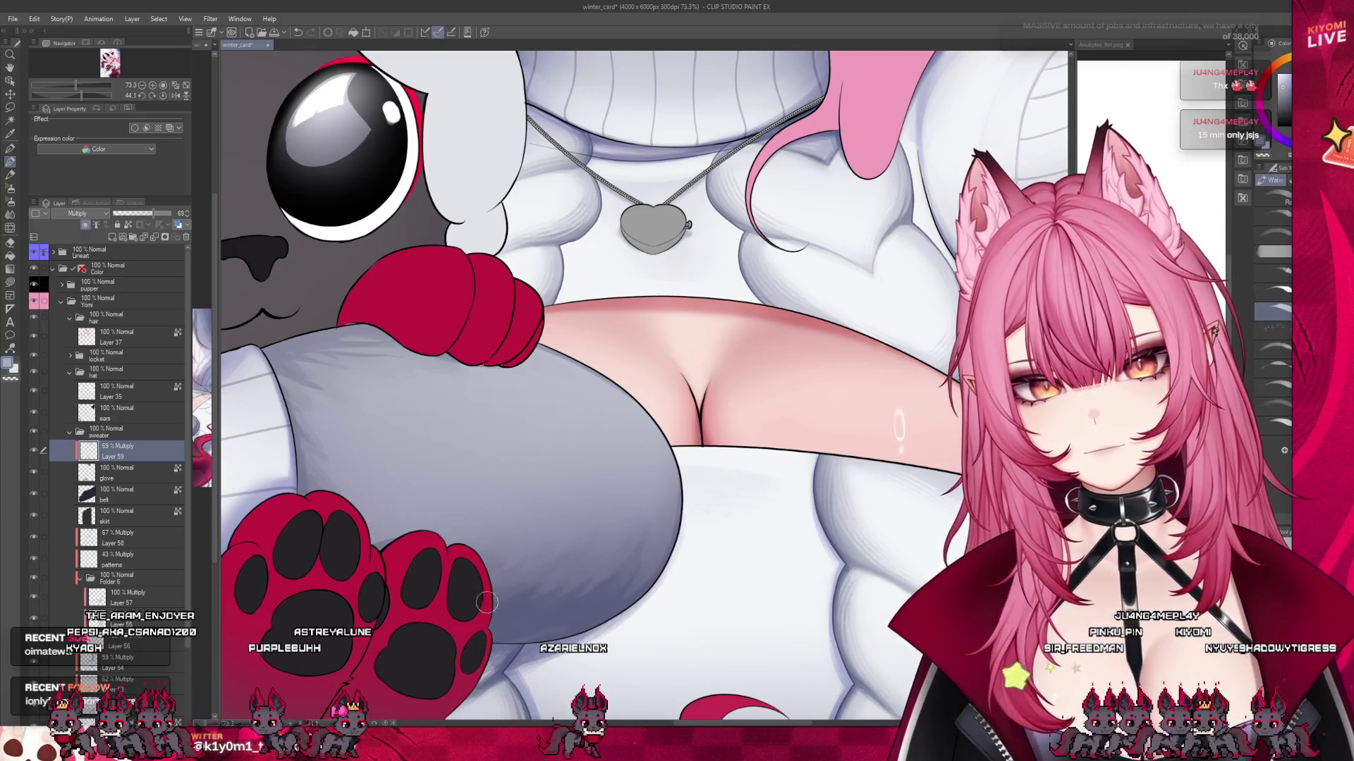
Zoom out to view the whole card, then zoom in on the grey shape's lower edge.
{"action": "scroll", "coordinate": [467, 456], "scroll_direction": "down", "scroll_amount": 5}
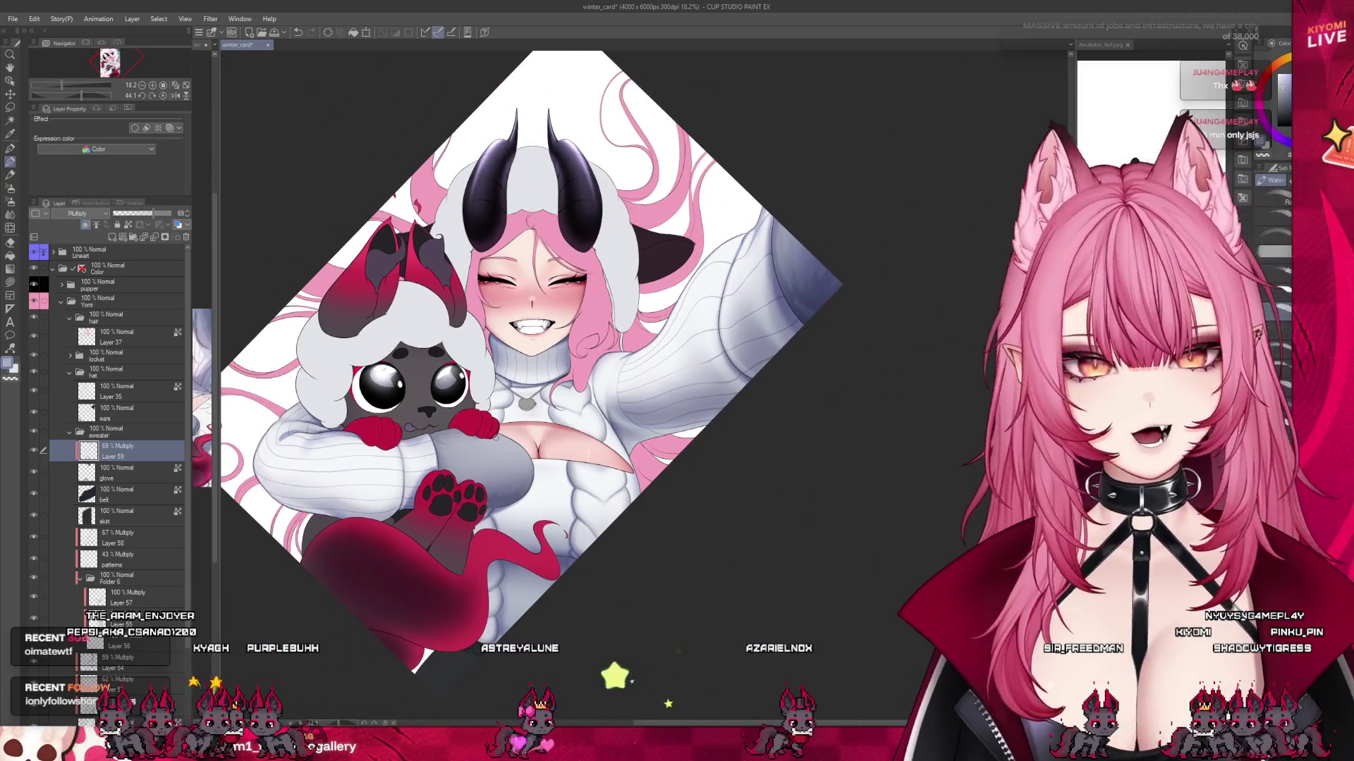
{"action": "scroll", "coordinate": [471, 459], "scroll_direction": "up", "scroll_amount": 4}
{"action": "scroll", "coordinate": [471, 459], "scroll_direction": "up", "scroll_amount": 4}
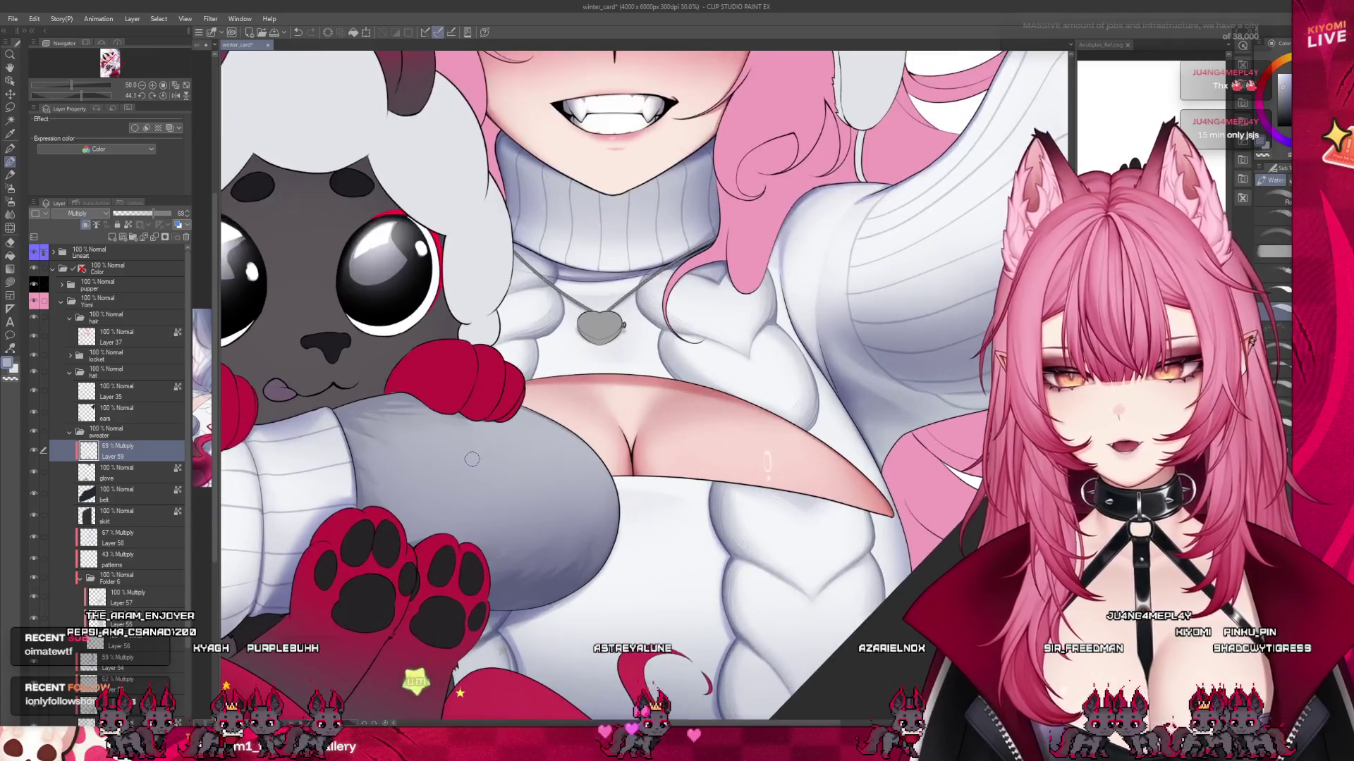
{"action": "scroll", "coordinate": [485, 661], "scroll_direction": "up", "scroll_amount": 1}
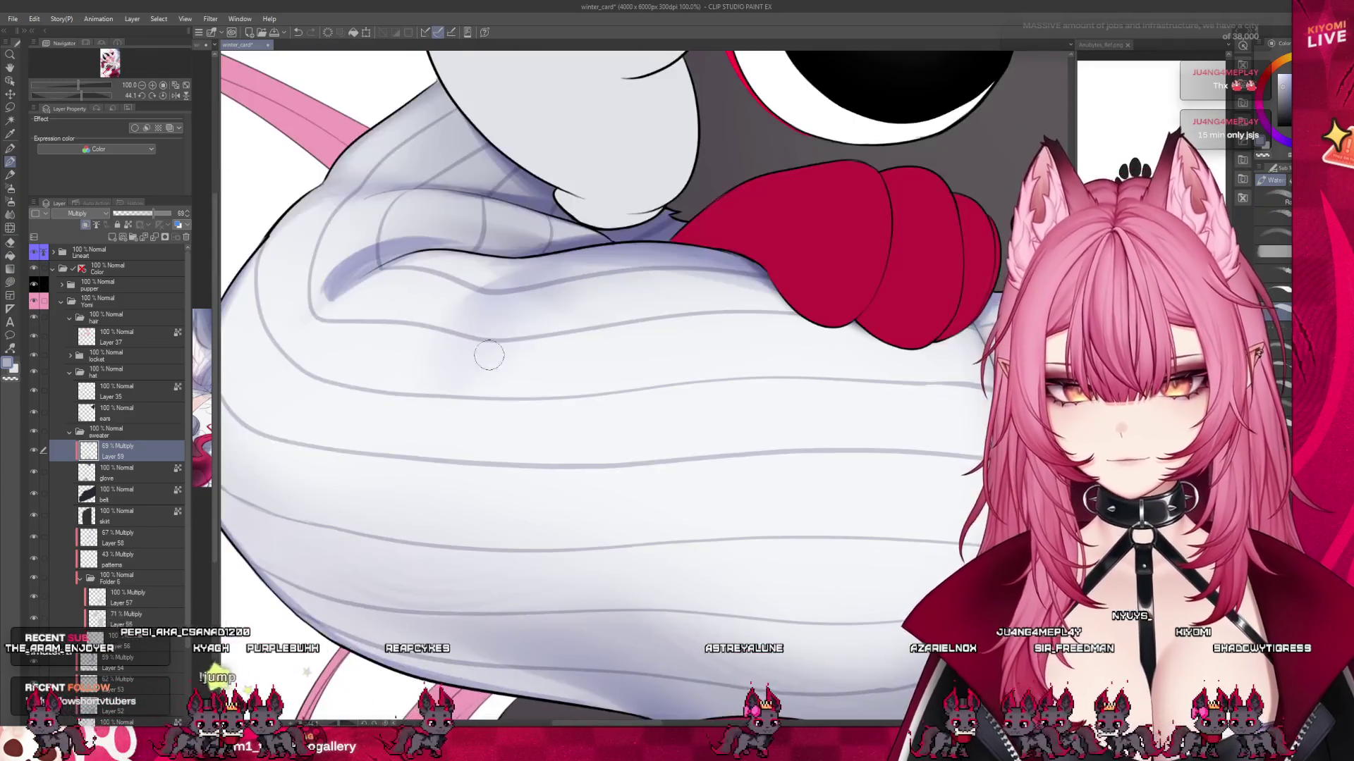
{"action": "scroll", "coordinate": [650, 469], "scroll_direction": "up", "scroll_amount": 3}
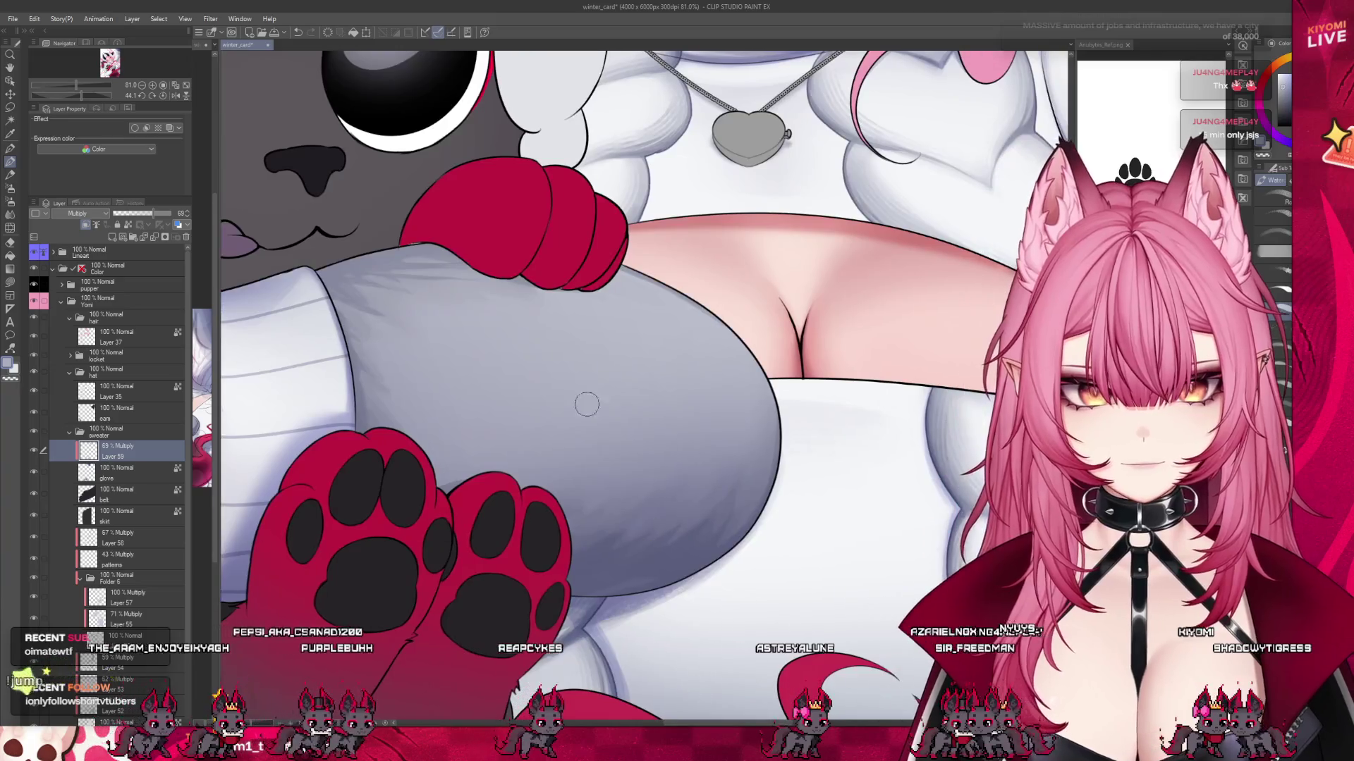
{"action": "scroll", "coordinate": [650, 469], "scroll_direction": "up", "scroll_amount": 1}
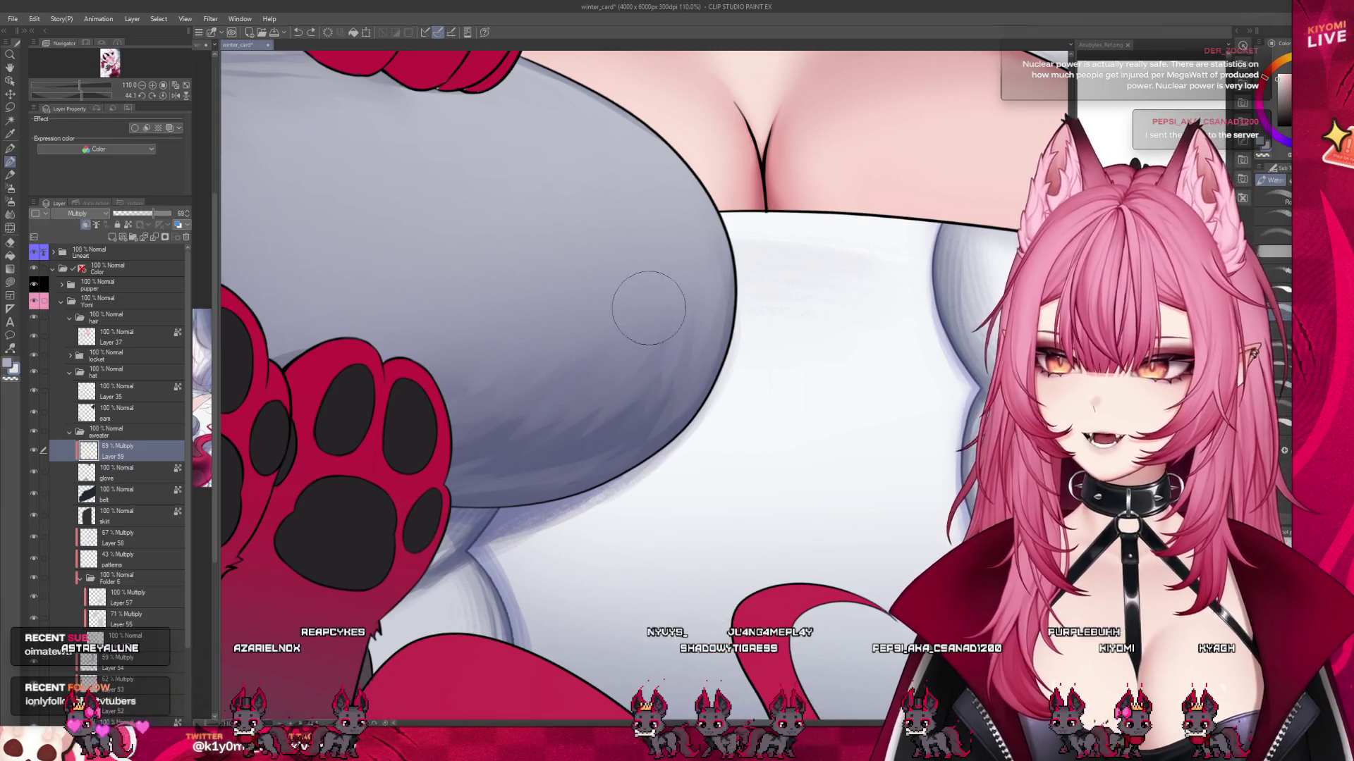
Zoom out slightly to keep blending the grey shape's shadow gradient.
{"action": "scroll", "coordinate": [648, 308], "scroll_direction": "down", "scroll_amount": 3}
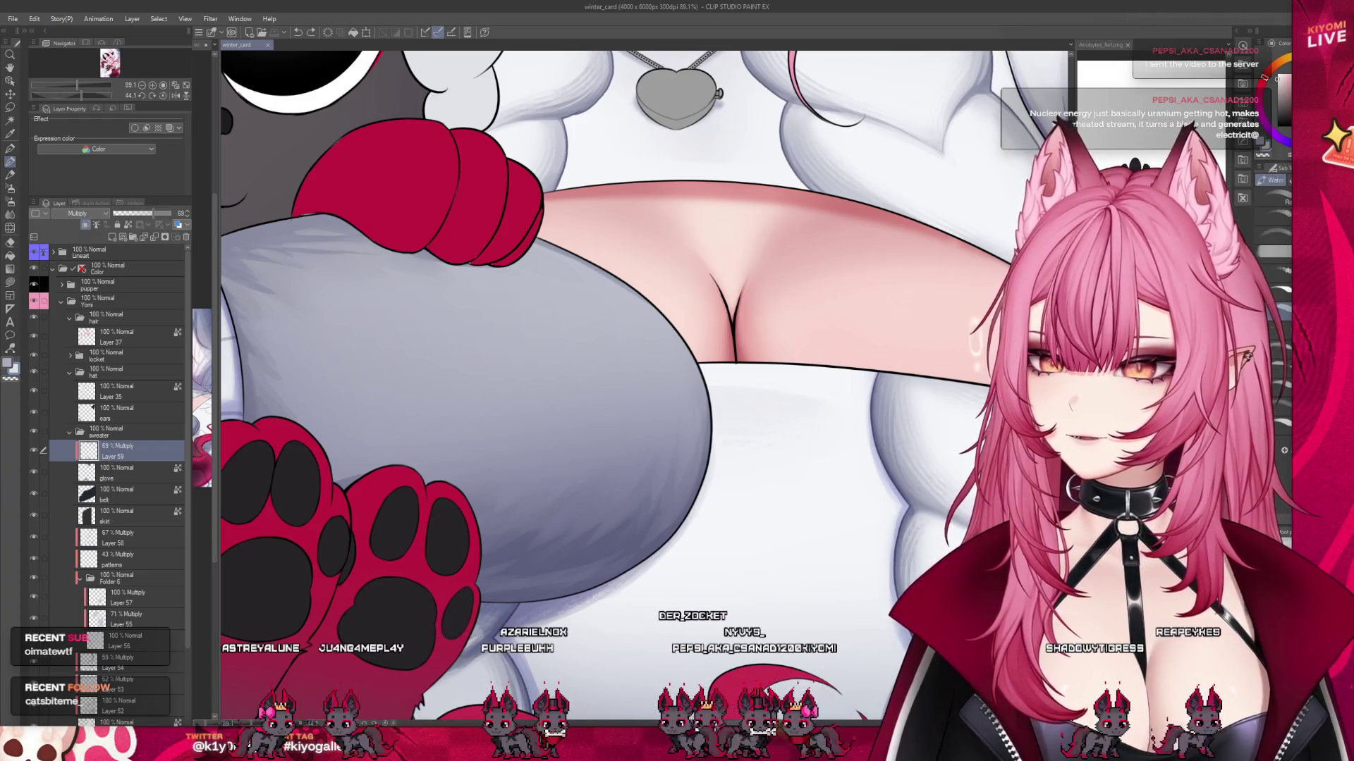
Zoom out to the full rotated canvas, then back in on the shading around the red paws.
{"action": "scroll", "coordinate": [501, 452], "scroll_direction": "down", "scroll_amount": 6}
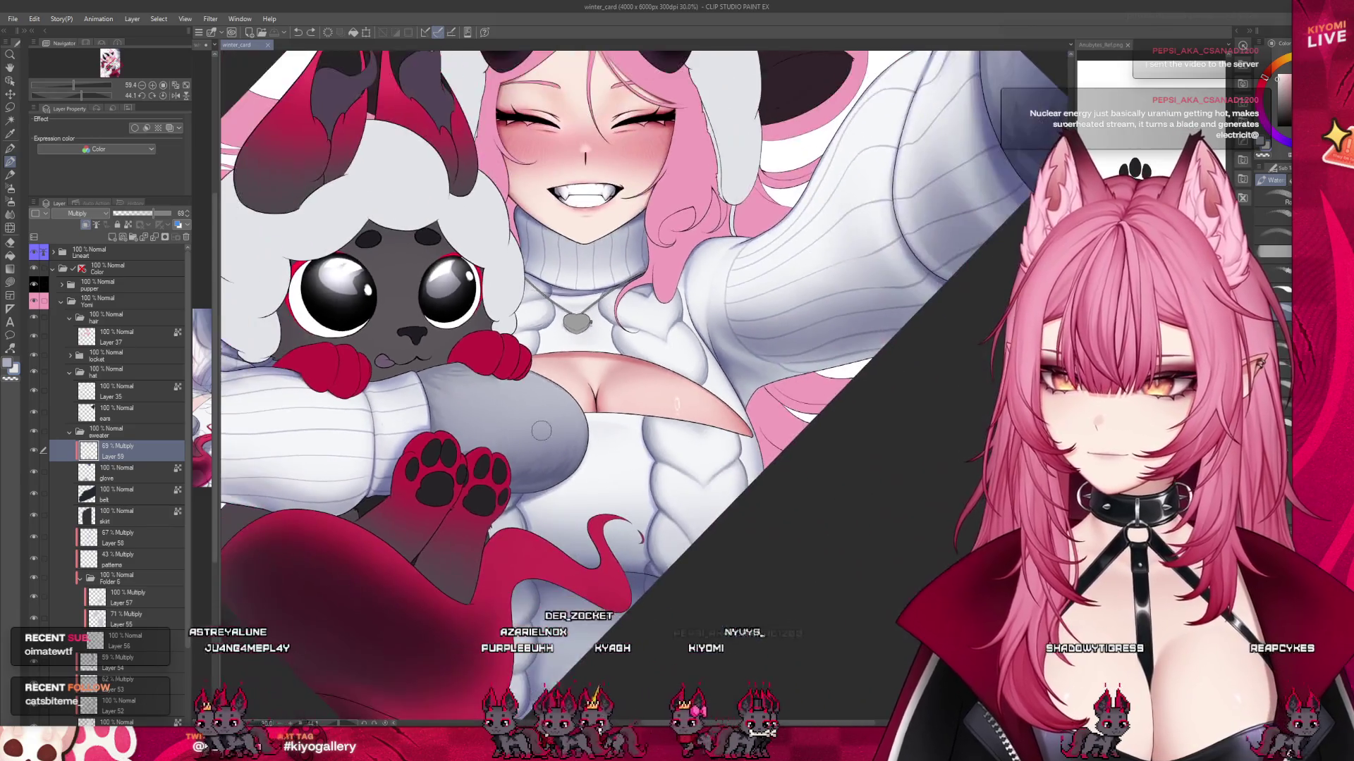
{"action": "scroll", "coordinate": [557, 441], "scroll_direction": "down", "scroll_amount": 1}
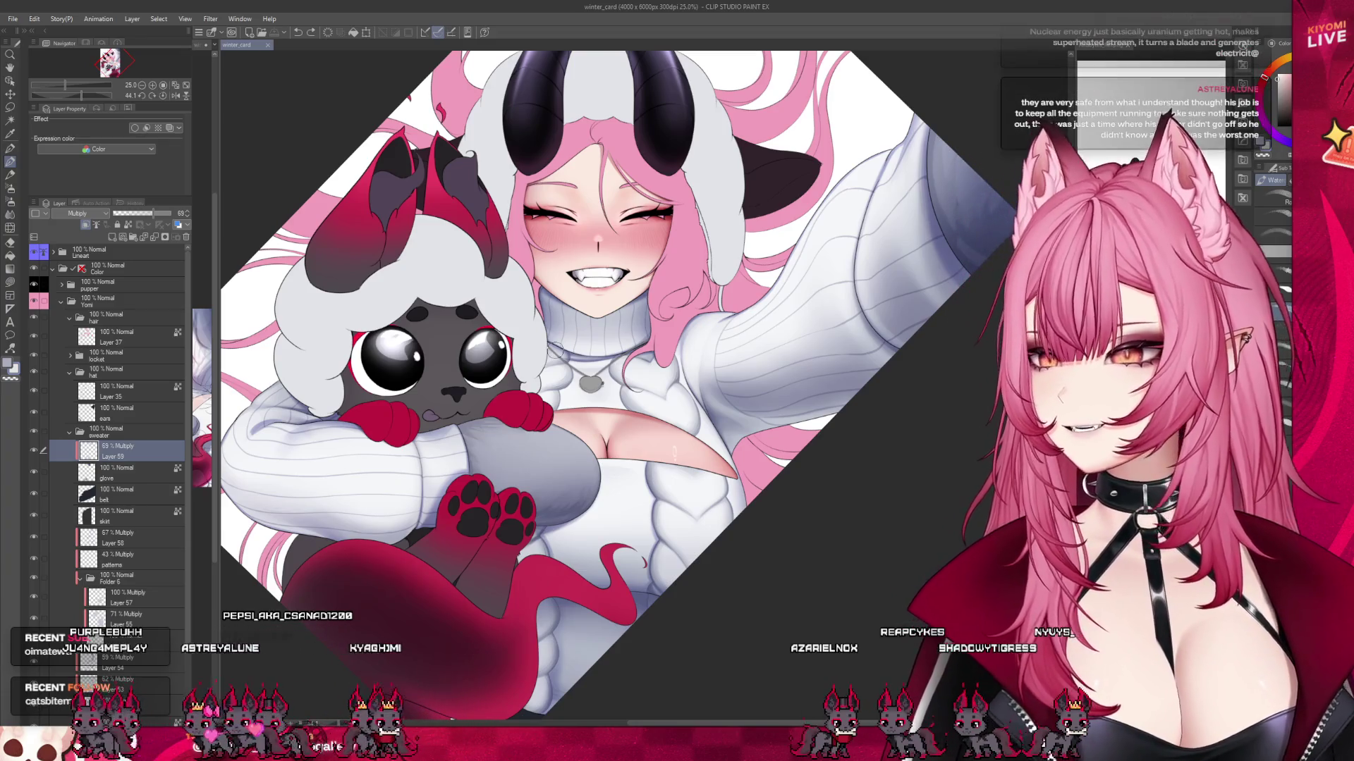
{"action": "scroll", "coordinate": [553, 335], "scroll_direction": "up", "scroll_amount": 1}
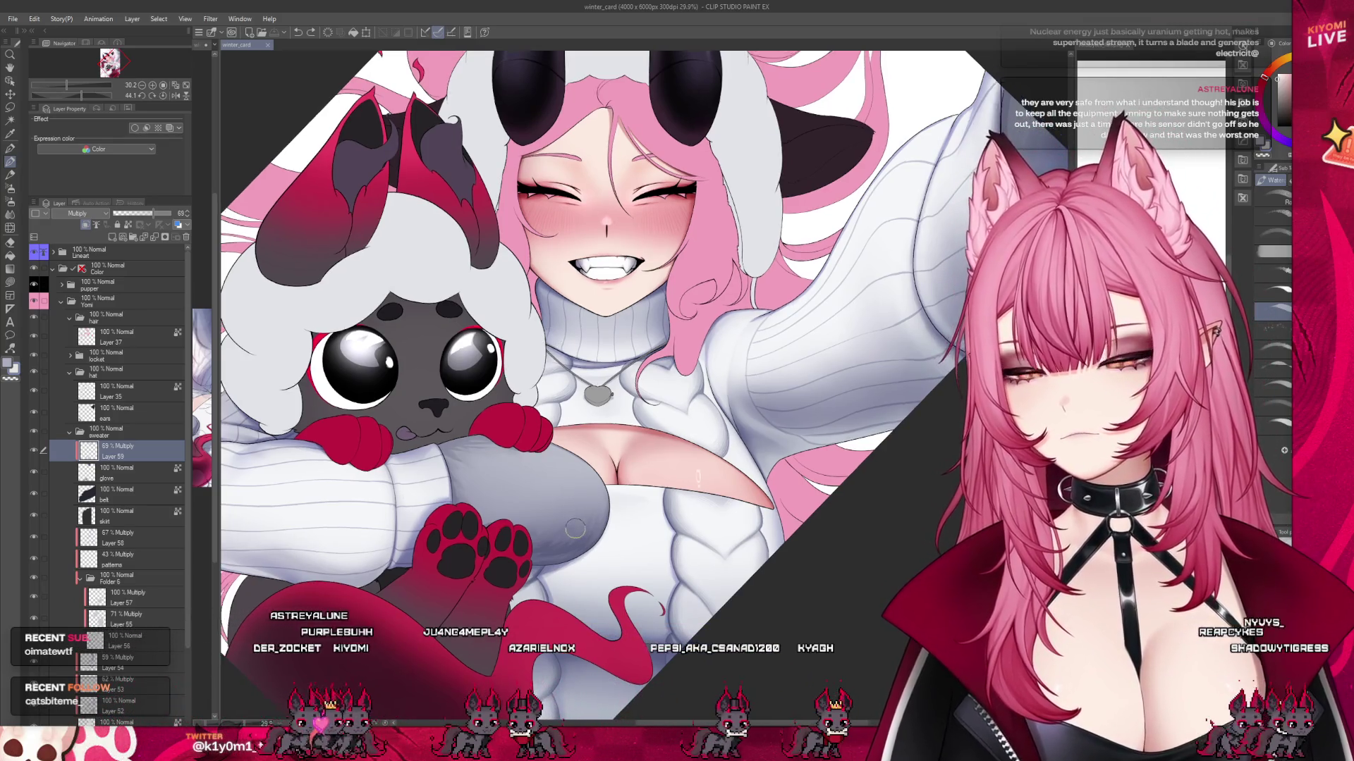
{"action": "scroll", "coordinate": [553, 335], "scroll_direction": "up", "scroll_amount": 5}
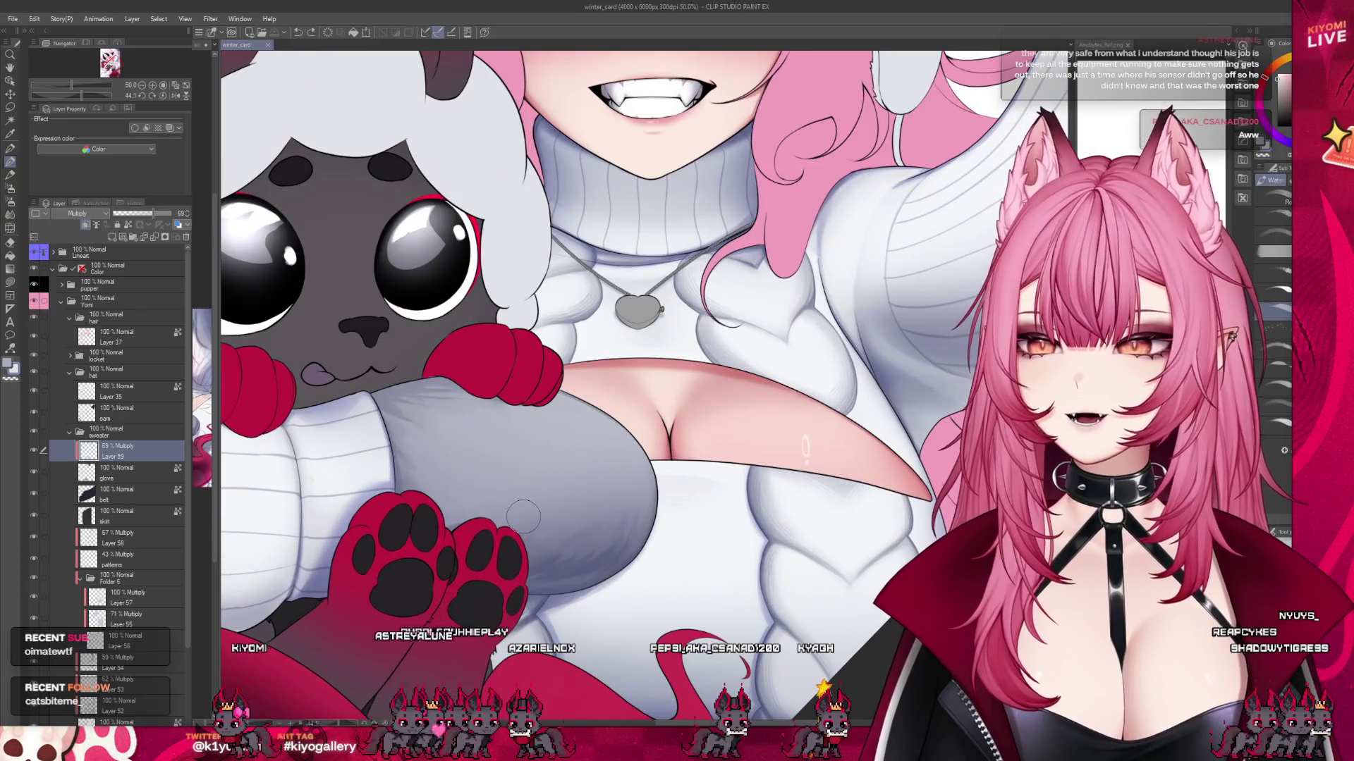
{"action": "scroll", "coordinate": [512, 534], "scroll_direction": "up", "scroll_amount": 3}
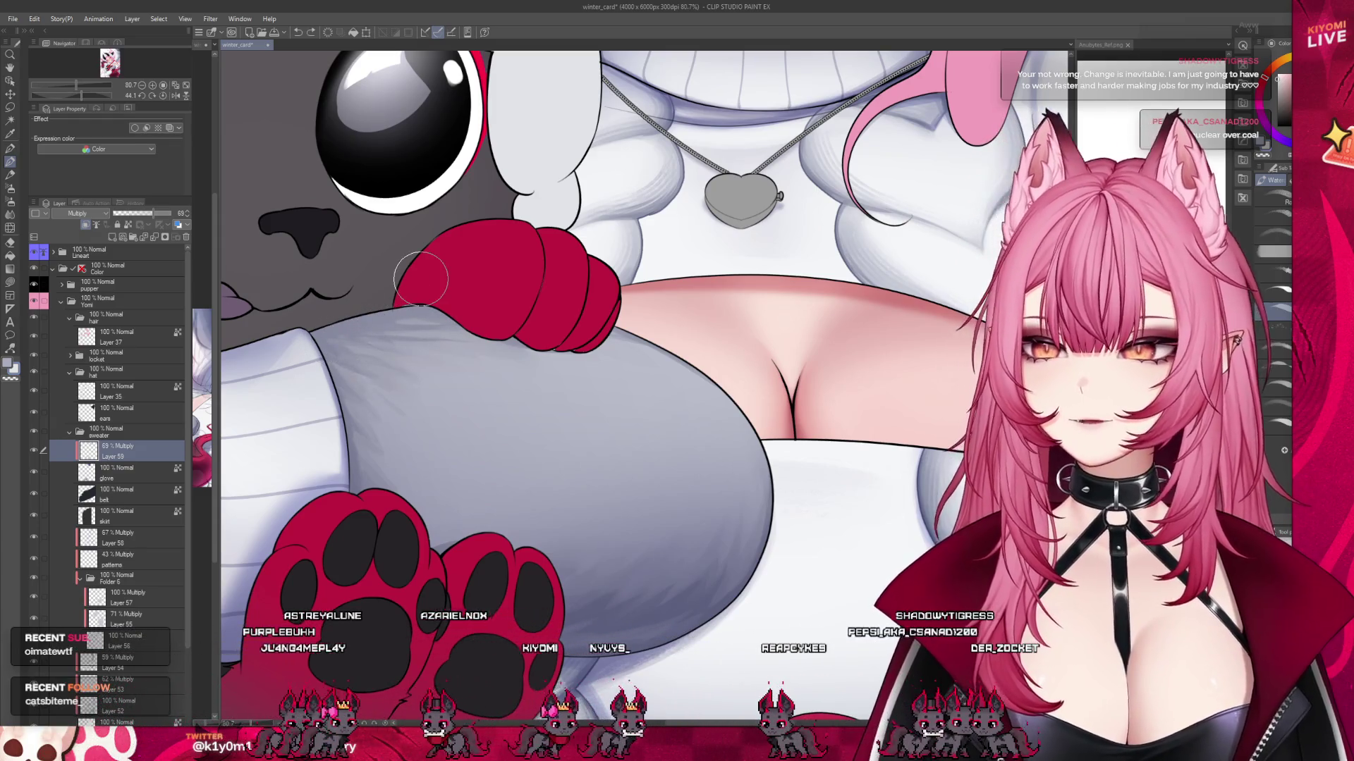
Paint soft Multiply shading on the grey sleeve and zoom out to check the illustration.
{"action": "scroll", "coordinate": [421, 280], "scroll_direction": "down", "scroll_amount": 3}
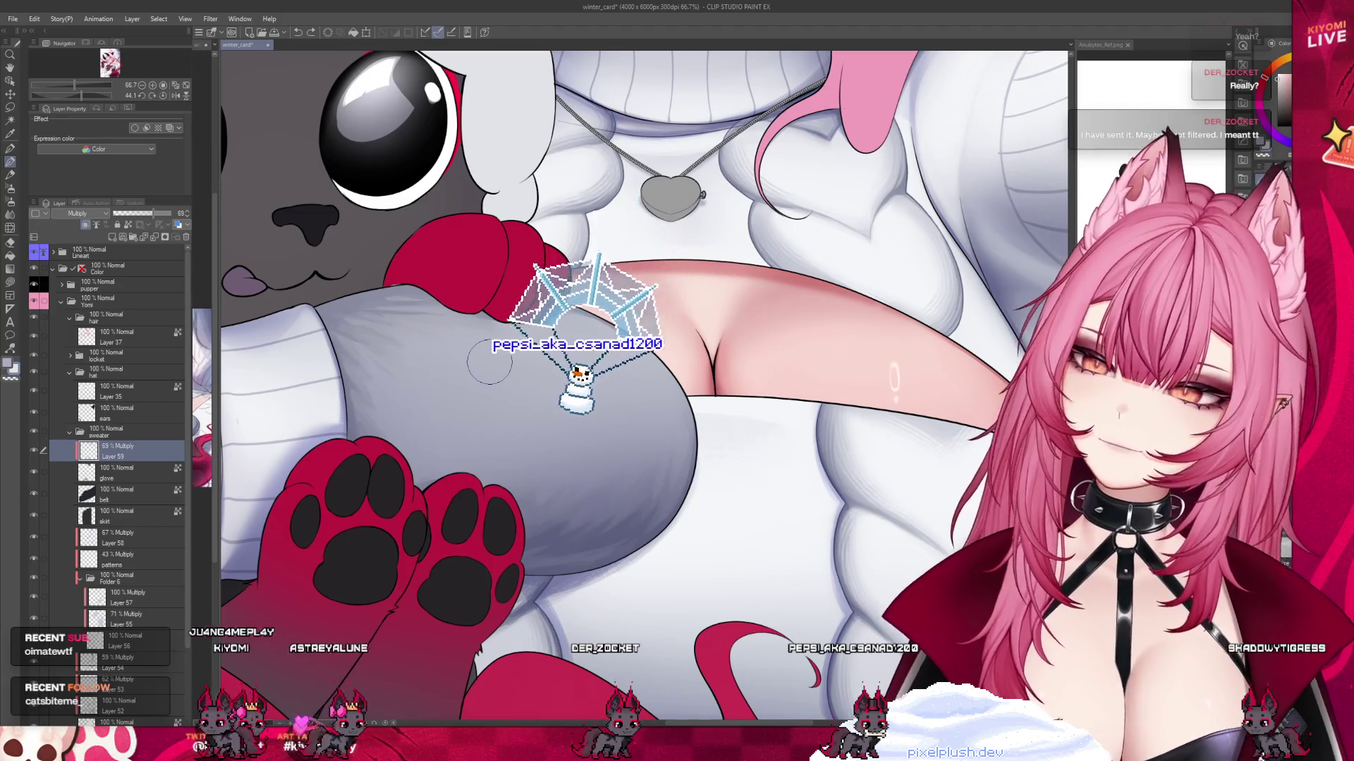
{"action": "scroll", "coordinate": [463, 423], "scroll_direction": "down", "scroll_amount": 5}
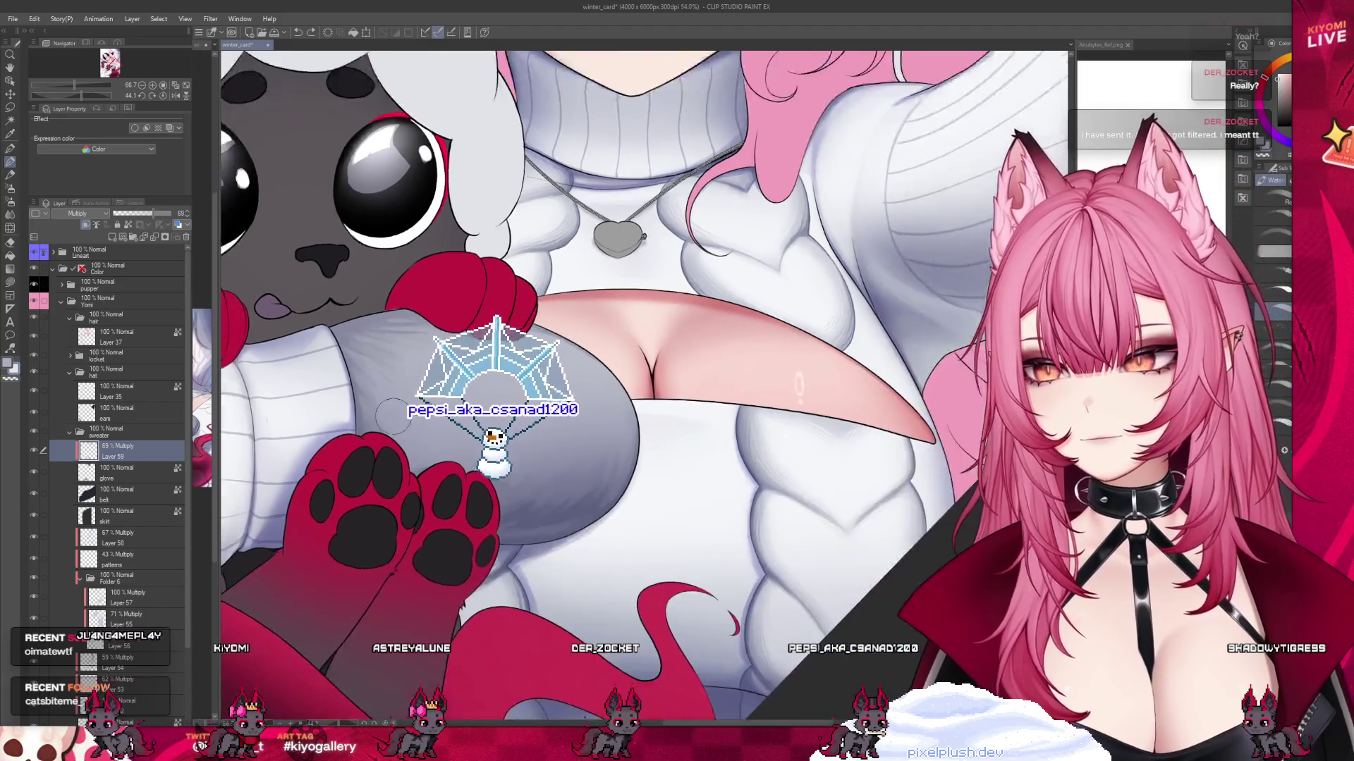
{"action": "scroll", "coordinate": [516, 331], "scroll_direction": "up", "scroll_amount": 5}
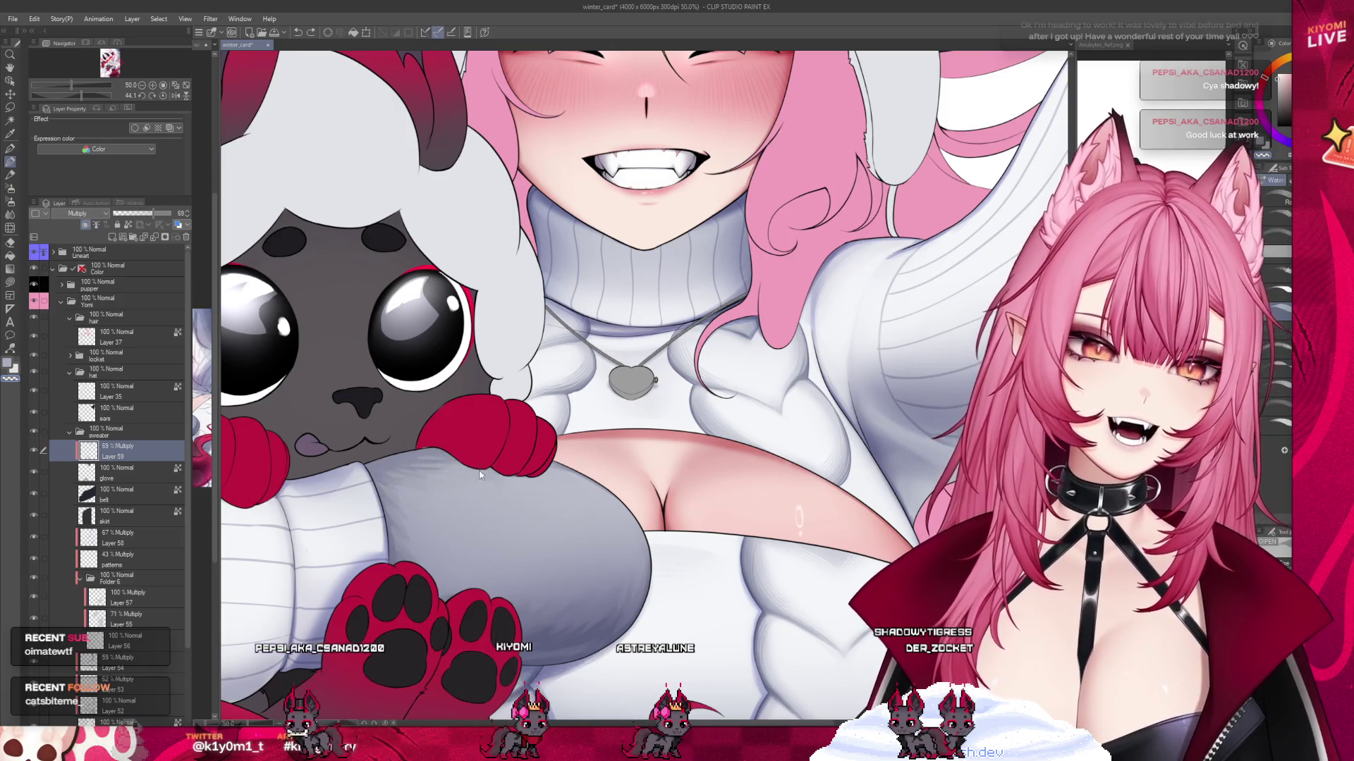
Make the brush much larger with the ] key.
{"action": "scroll", "coordinate": [534, 444], "scroll_direction": "down", "scroll_amount": 5}
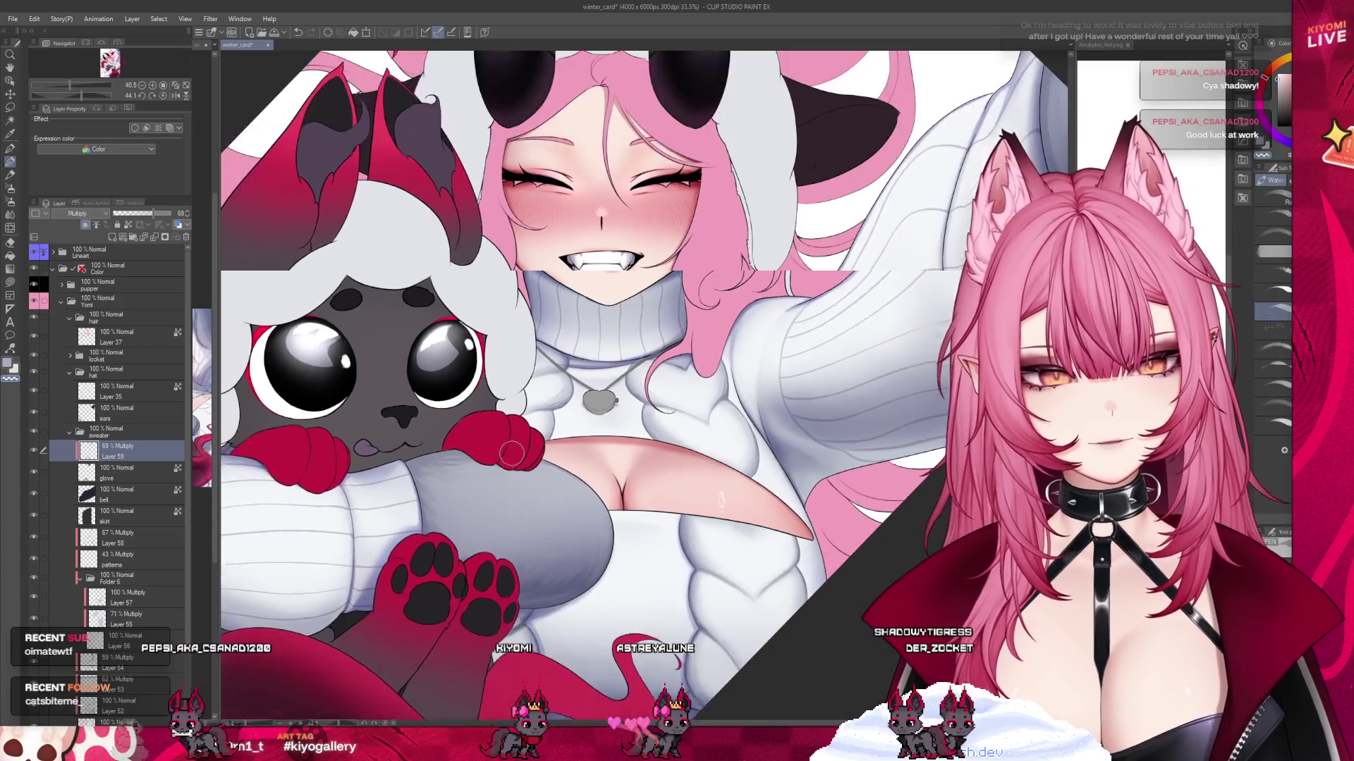
{"action": "scroll", "coordinate": [849, 266], "scroll_direction": "up", "scroll_amount": 4}
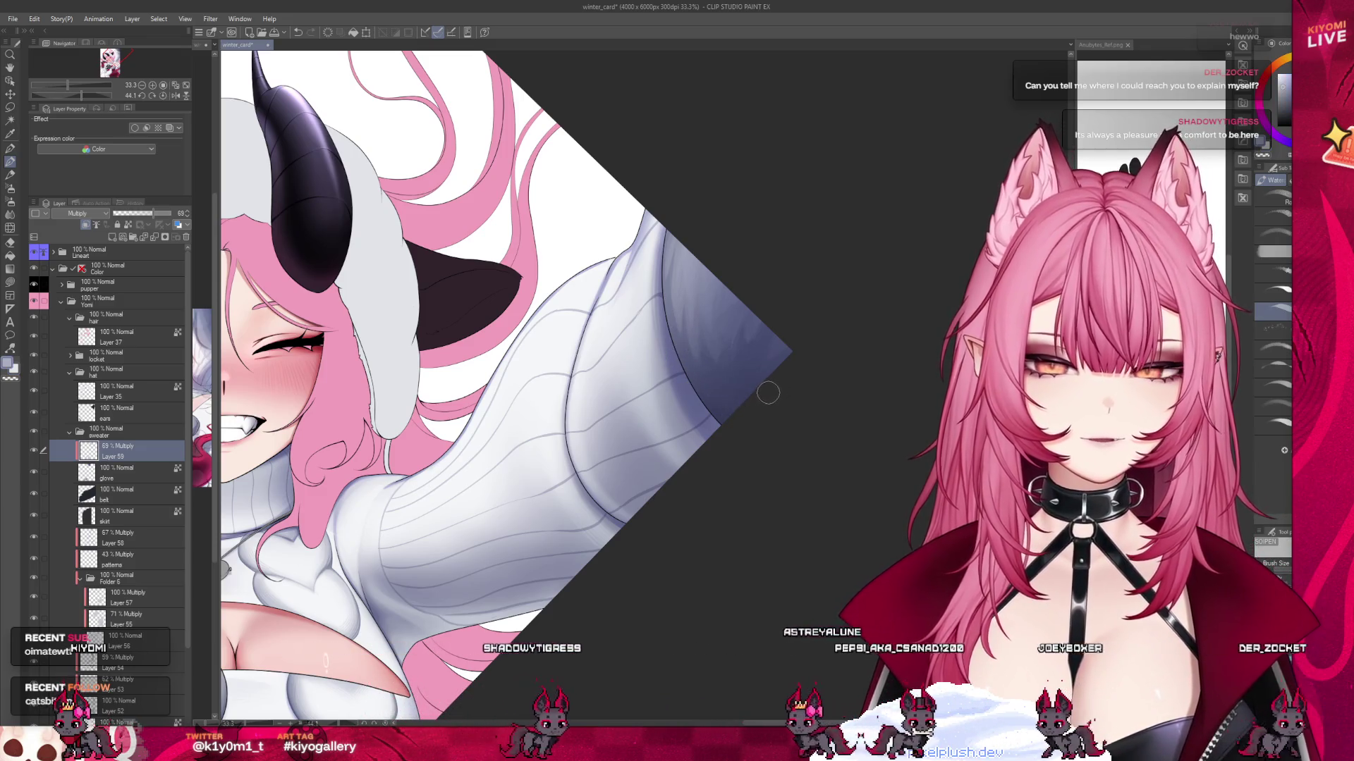
{"action": "key", "text": "bracketright"}
{"action": "key", "text": "bracketright"}
{"action": "key", "text": "bracketright"}
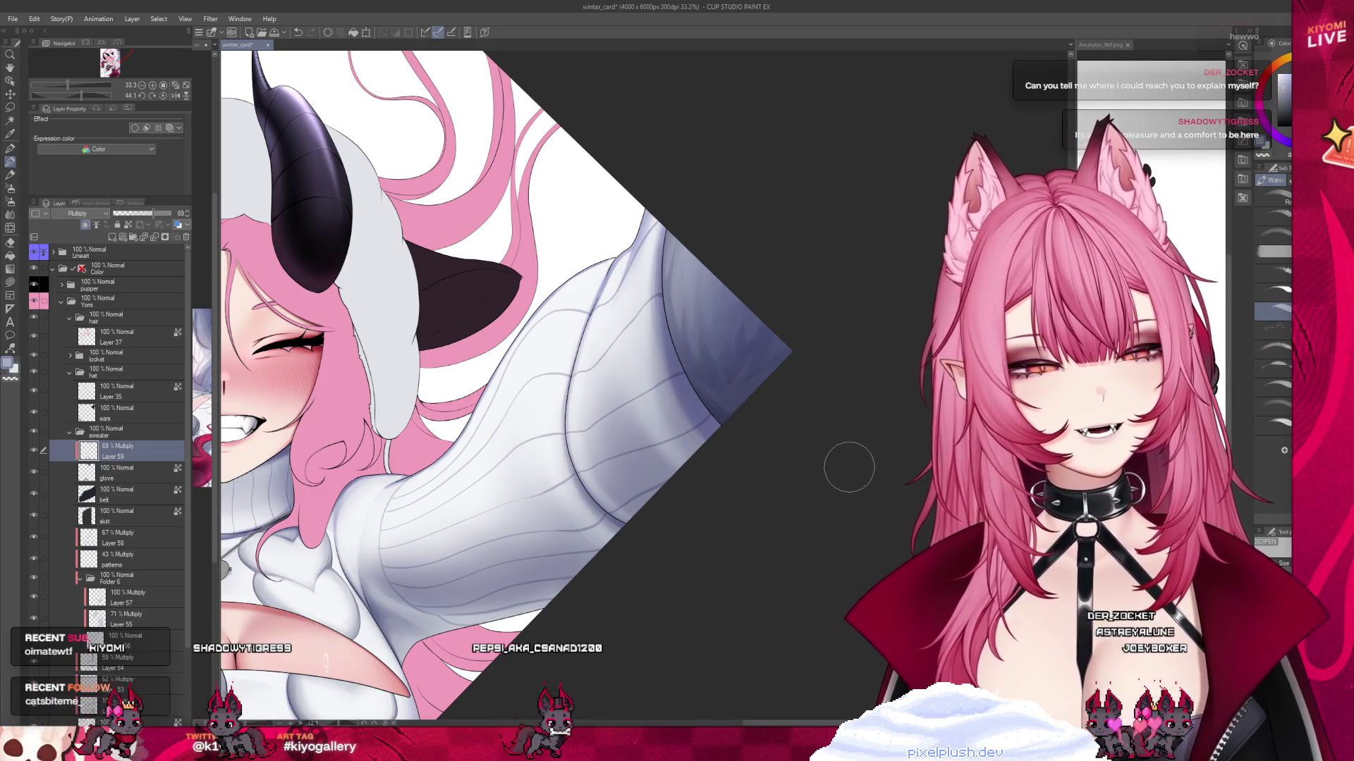
Save the winter_card illustration with Ctrl+S.
{"action": "scroll", "coordinate": [849, 463], "scroll_direction": "down", "scroll_amount": 4}
{"action": "scroll", "coordinate": [508, 558], "scroll_direction": "up", "scroll_amount": 2}
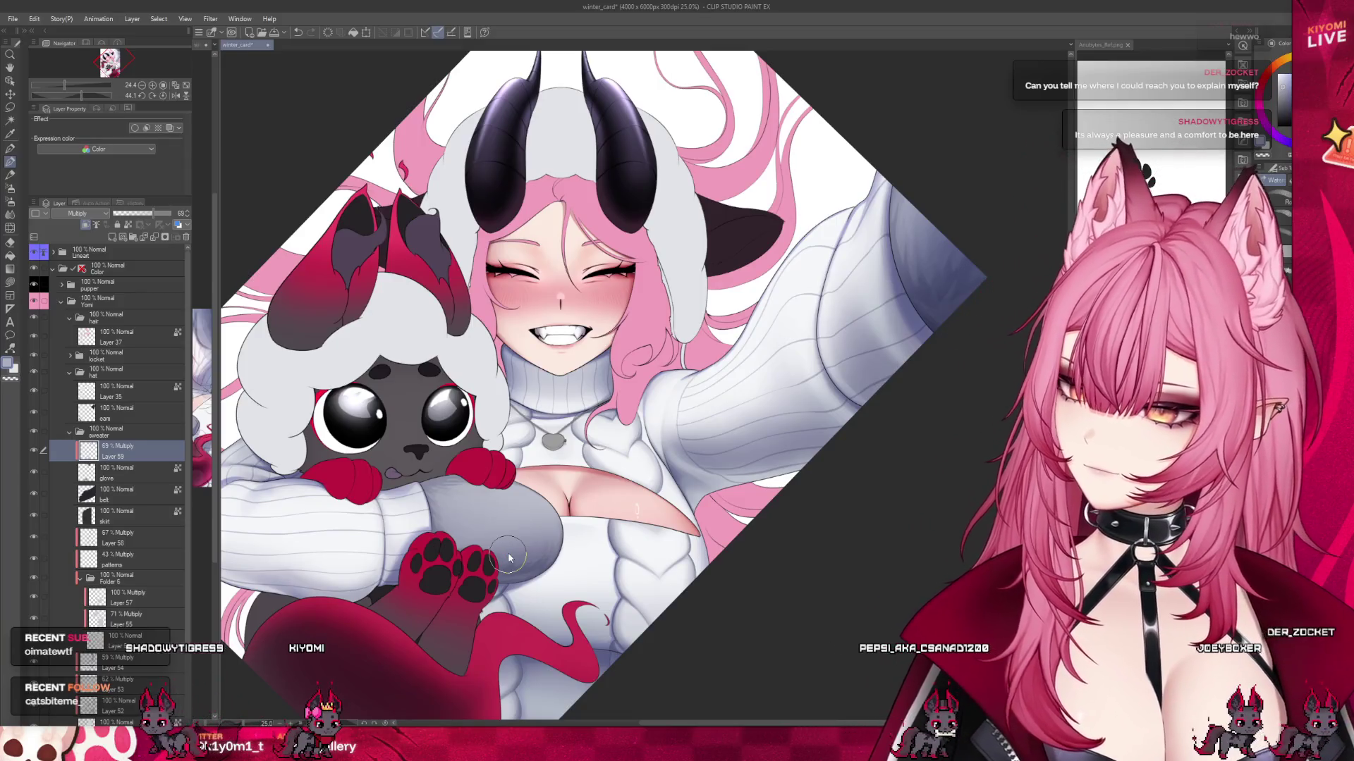
{"action": "key", "text": "ctrl+s"}
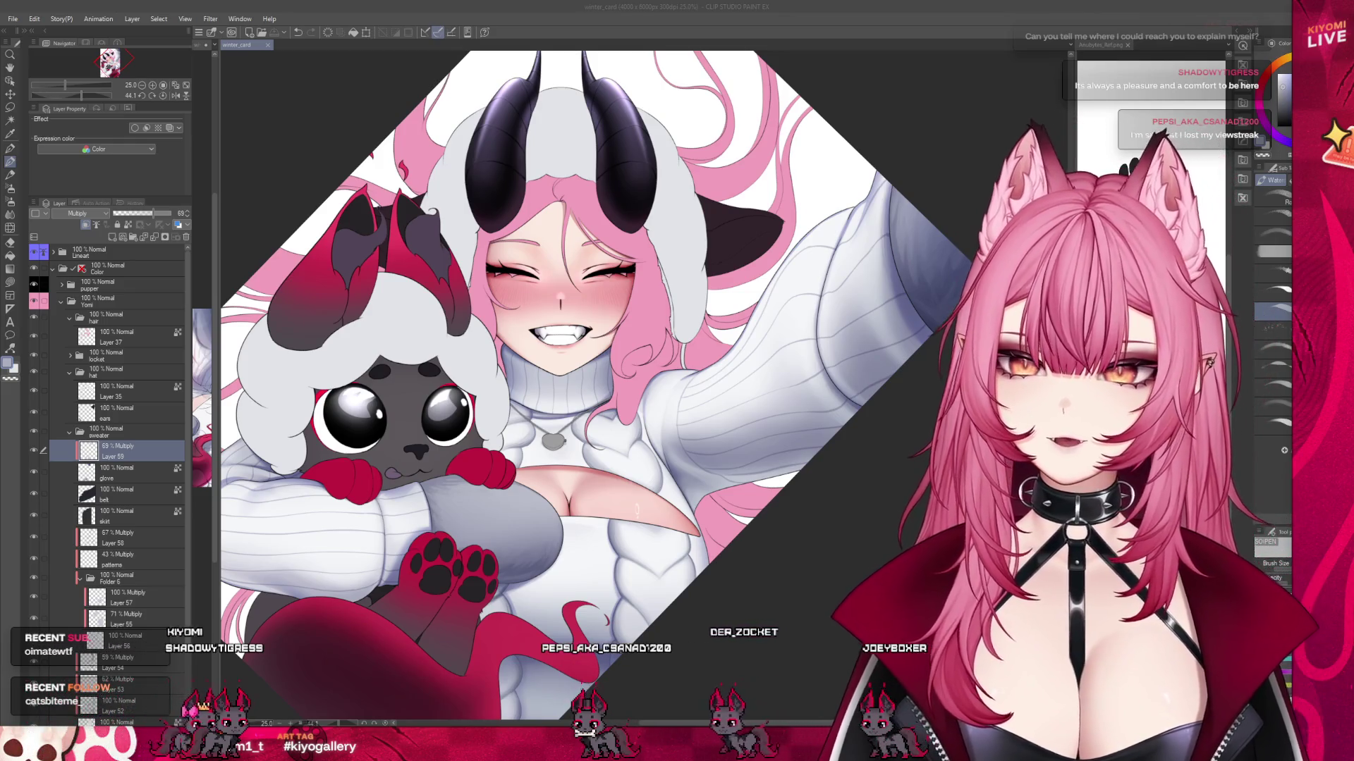
Add a new raster layer, Layer 60, above Layer 59.
{"action": "scroll", "coordinate": [529, 388], "scroll_direction": "down", "scroll_amount": 2}
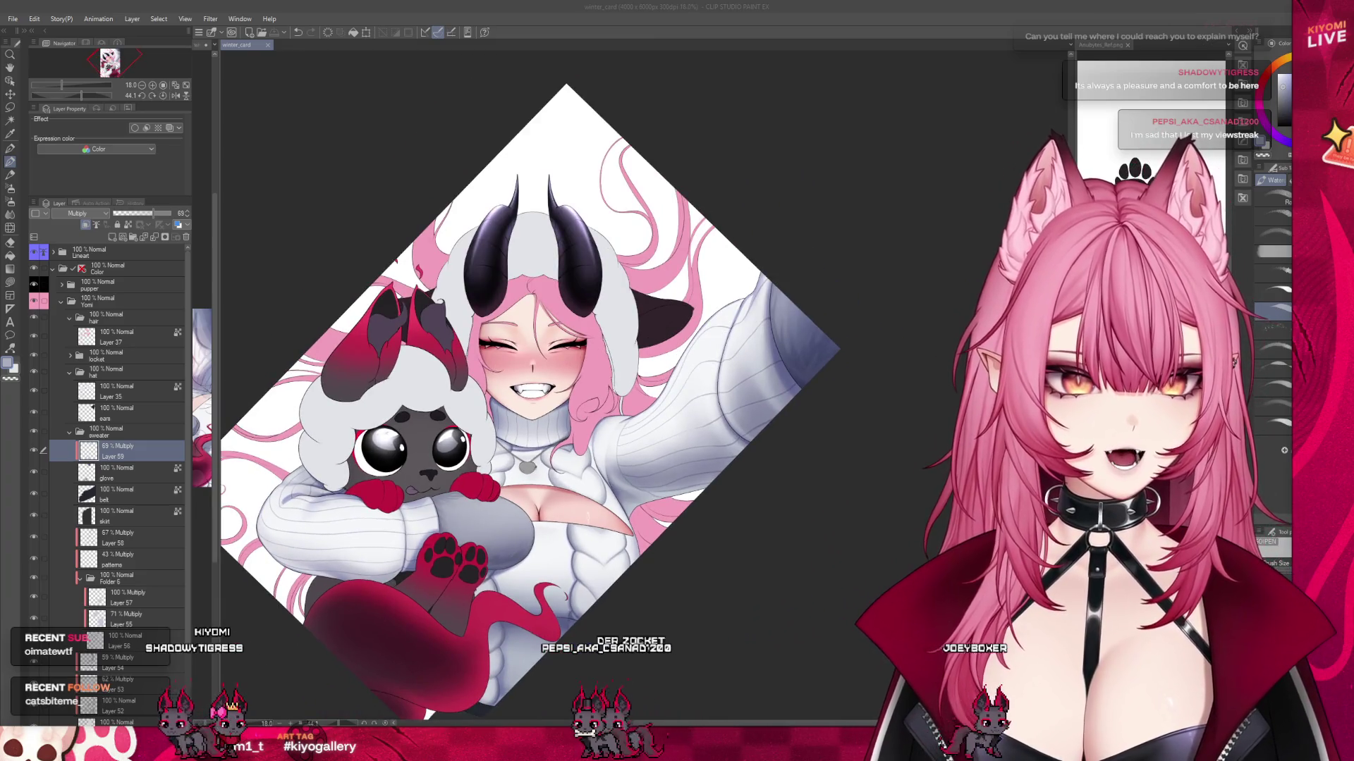
{"action": "scroll", "coordinate": [557, 522], "scroll_direction": "up", "scroll_amount": 1}
{"action": "scroll", "coordinate": [523, 540], "scroll_direction": "up", "scroll_amount": 1}
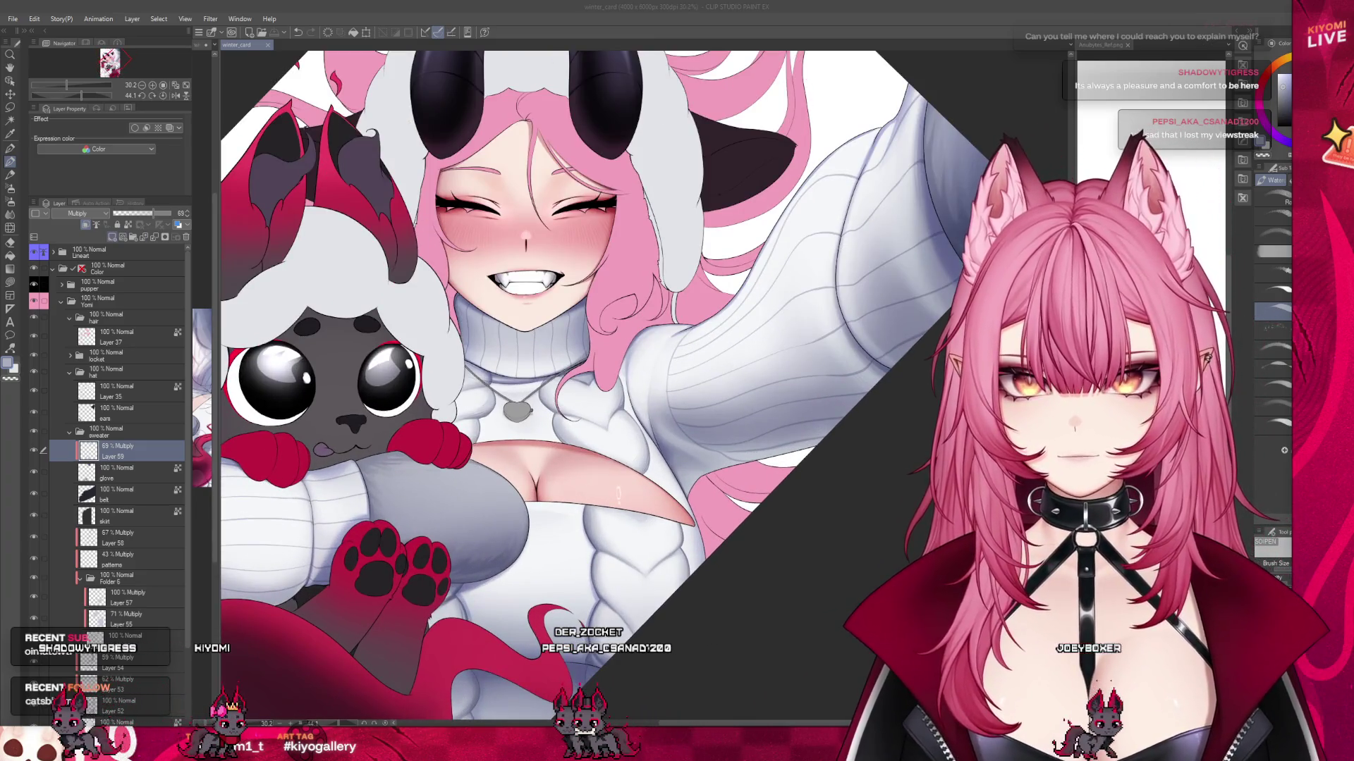
{"action": "key", "text": "ctrl+shift+n"}
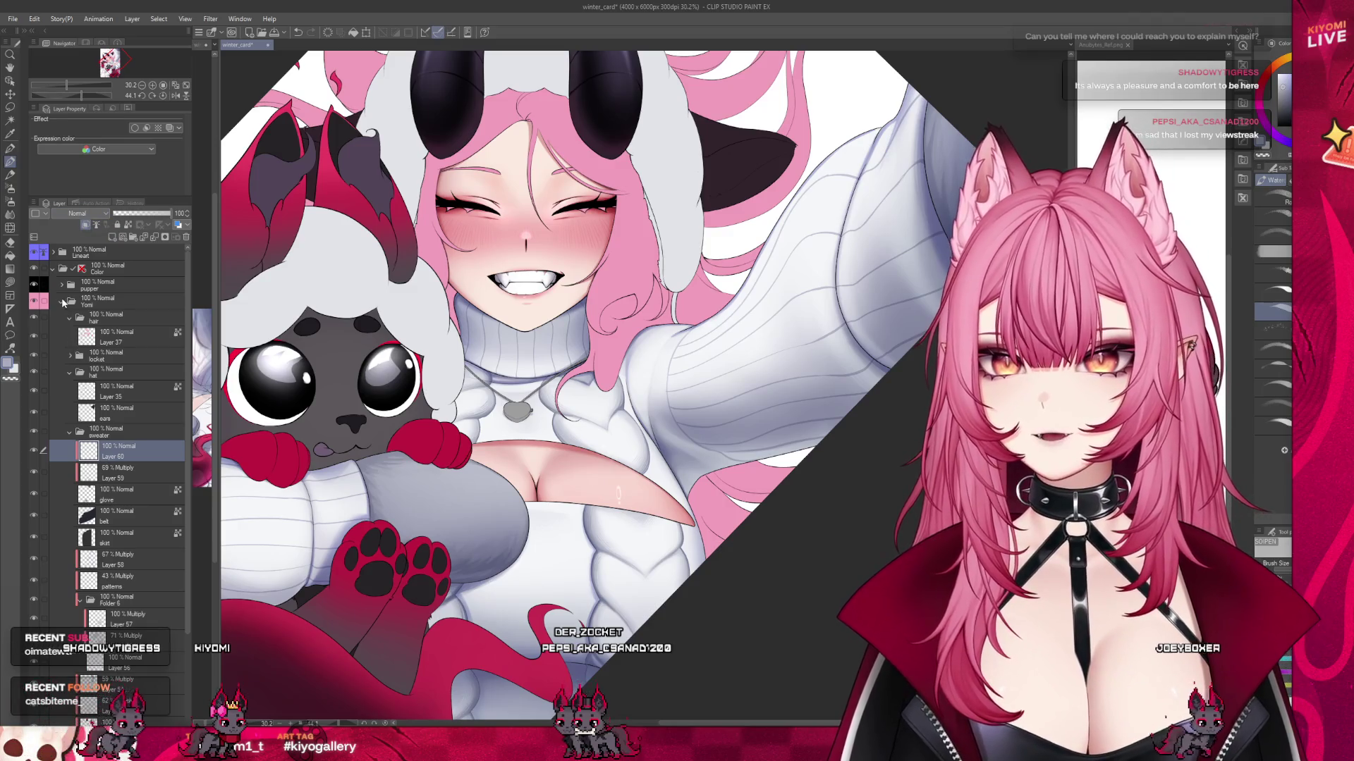
Paint soft white highlights across the top and sides of the grey sleeve.
{"action": "scroll", "coordinate": [793, 314], "scroll_direction": "up", "scroll_amount": 3}
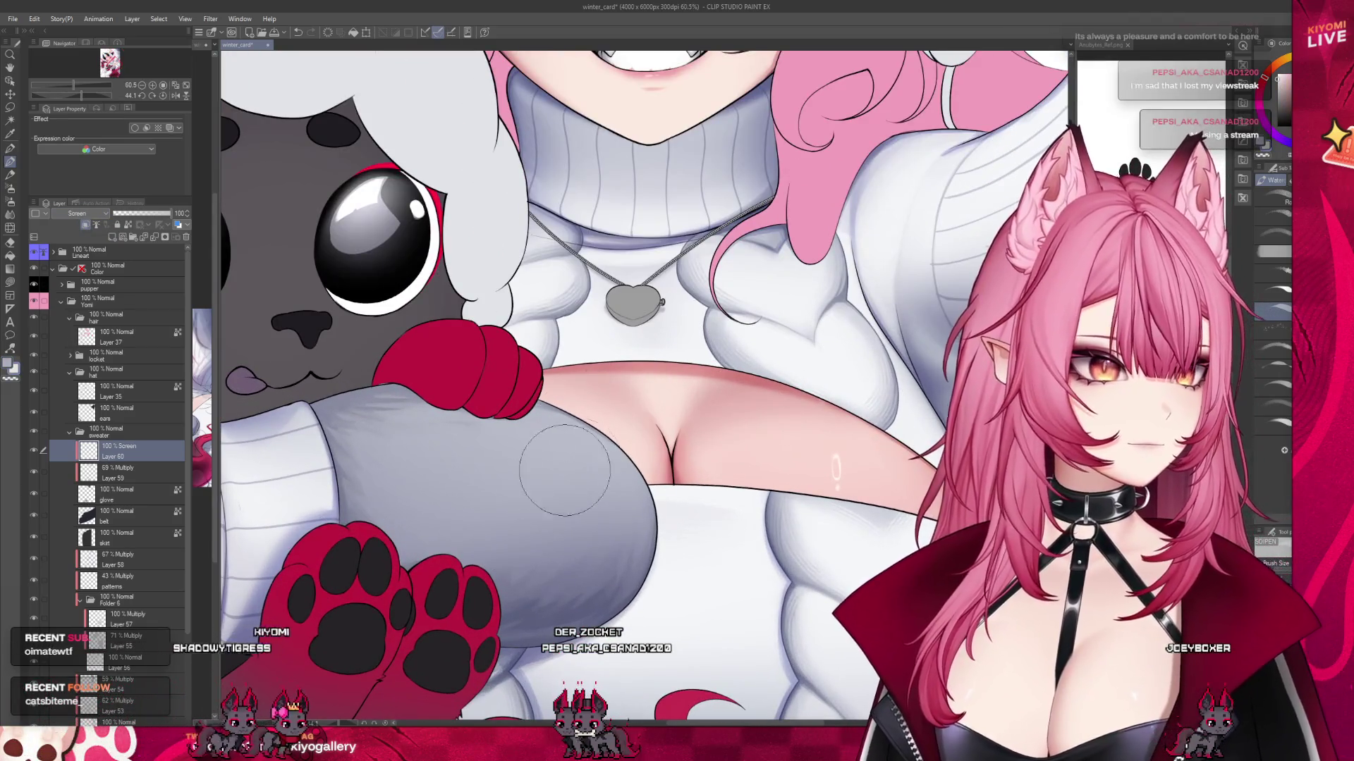
{"action": "mouse_move", "coordinate": [546, 454]}
{"action": "left_mouse_down"}
{"action": "mouse_move", "coordinate": [417, 517]}
{"action": "mouse_move", "coordinate": [581, 465]}
{"action": "mouse_move", "coordinate": [455, 478]}
{"action": "left_mouse_up"}
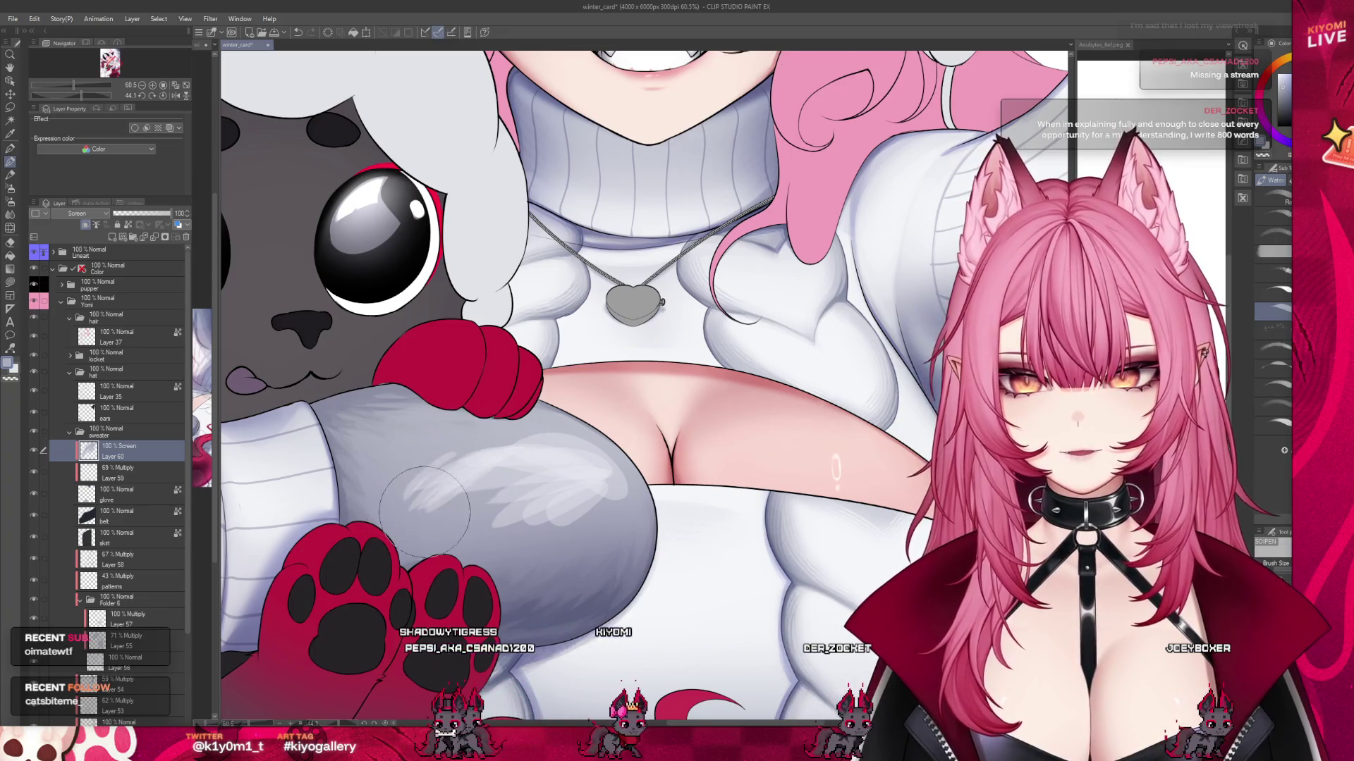
{"action": "mouse_move", "coordinate": [552, 514]}
{"action": "left_mouse_down"}
{"action": "mouse_move", "coordinate": [613, 493]}
{"action": "mouse_move", "coordinate": [631, 504]}
{"action": "left_mouse_up"}
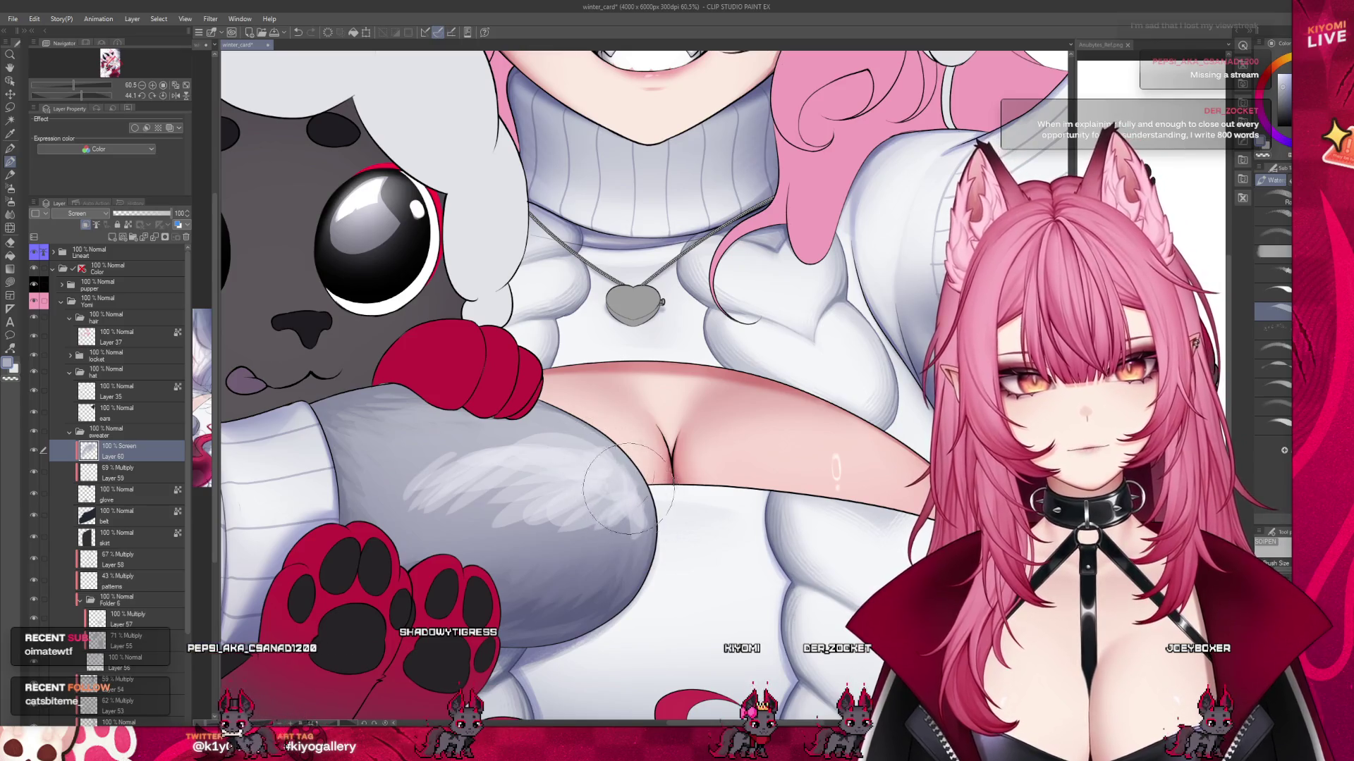
{"action": "mouse_move", "coordinate": [508, 444]}
{"action": "left_mouse_down"}
{"action": "mouse_move", "coordinate": [451, 458]}
{"action": "mouse_move", "coordinate": [430, 446]}
{"action": "left_mouse_up"}
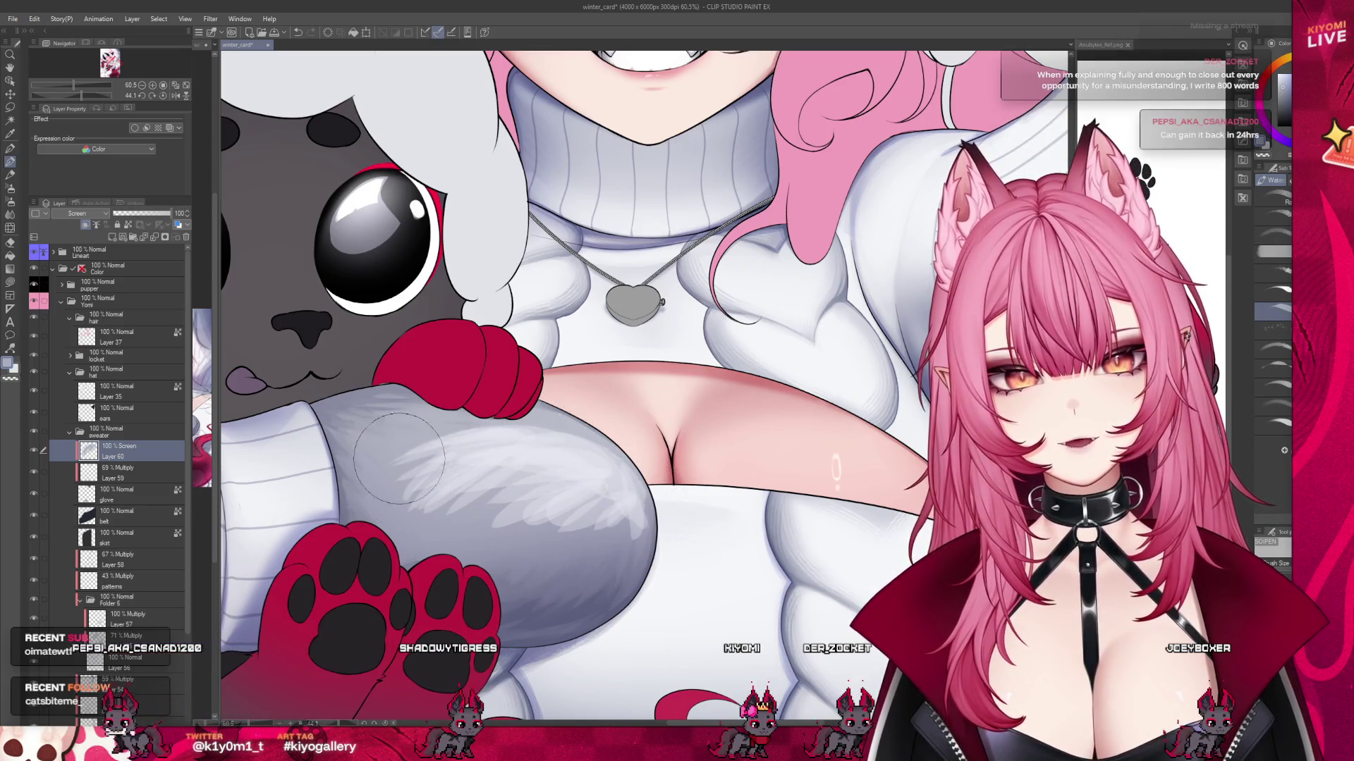
{"action": "mouse_move", "coordinate": [423, 514]}
{"action": "left_mouse_down"}
{"action": "mouse_move", "coordinate": [552, 499]}
{"action": "mouse_move", "coordinate": [592, 525]}
{"action": "left_mouse_up"}
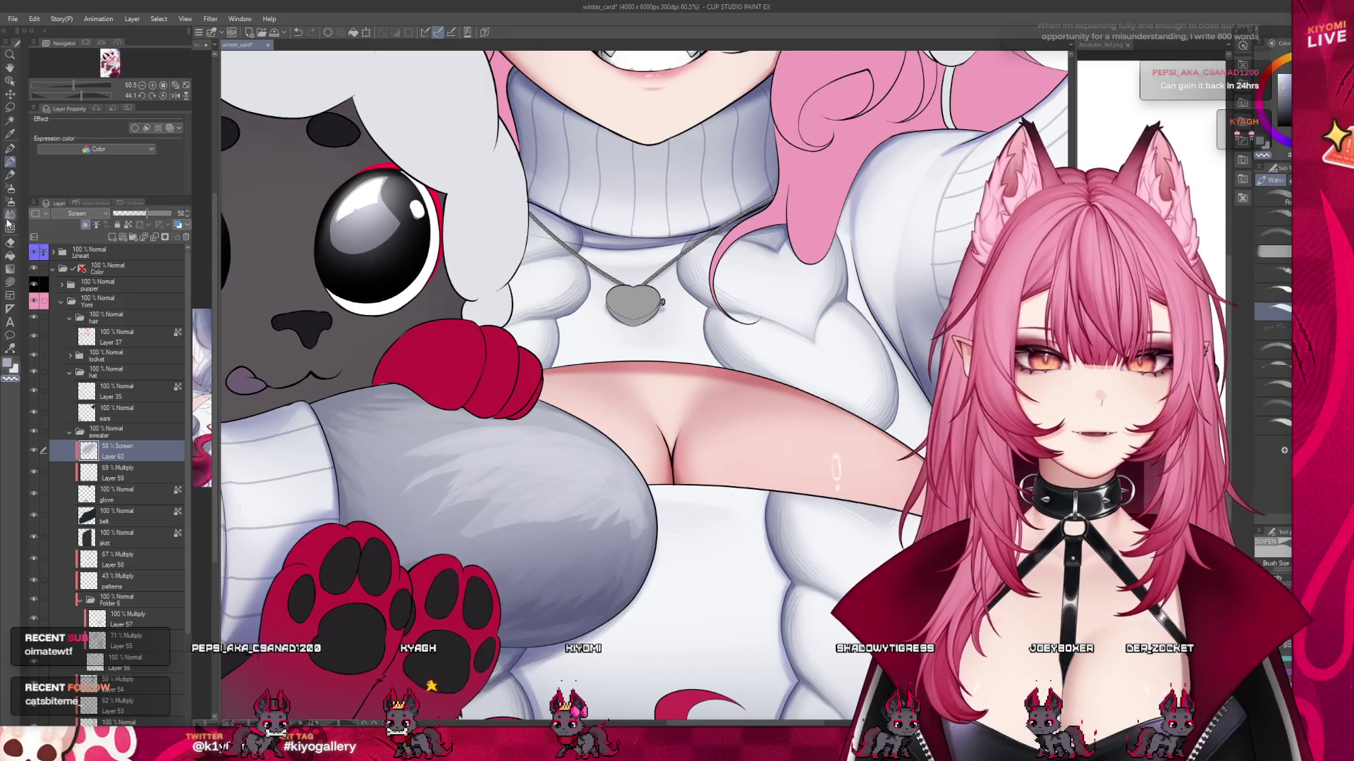
Smooth the highlights with the Blend tool, then return to the Watercolor brush.
{"action": "left_click", "coordinate": [9, 213]}
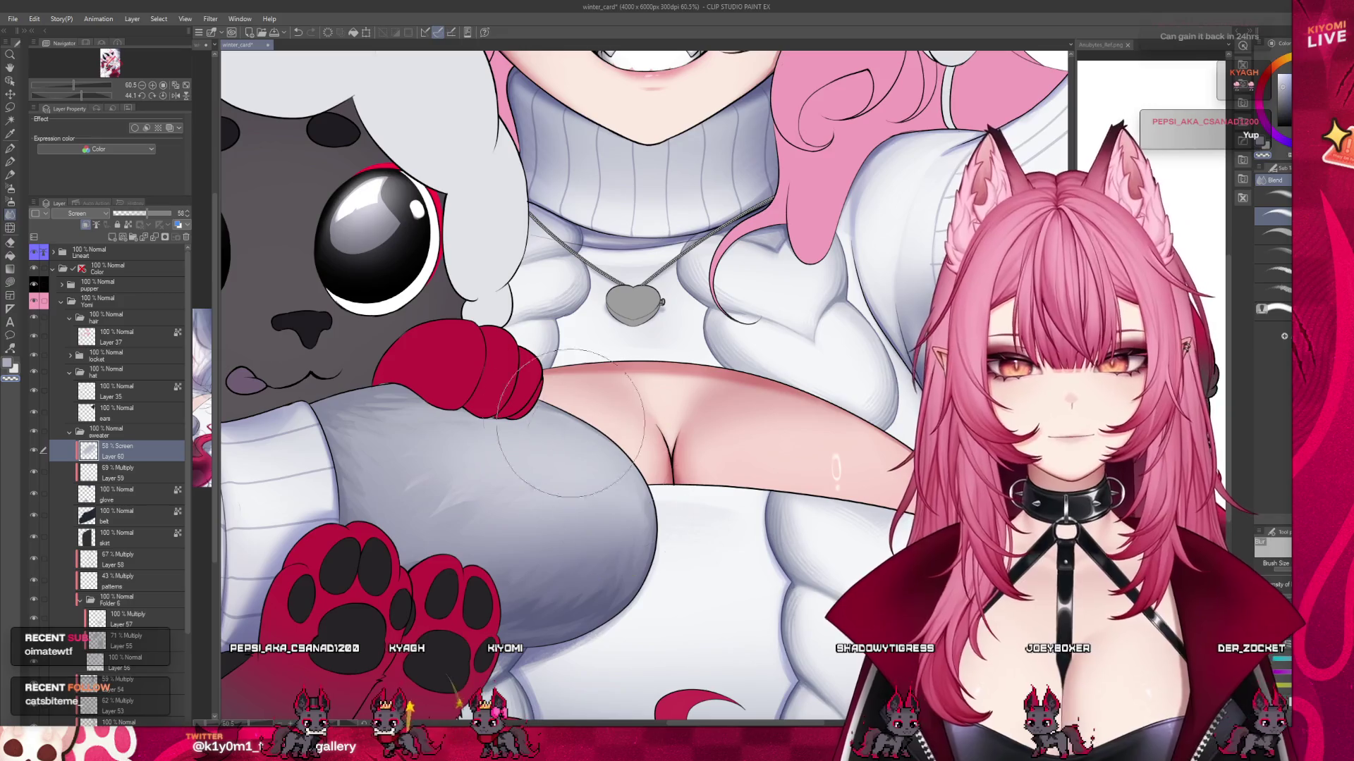
{"action": "key", "text": "b"}
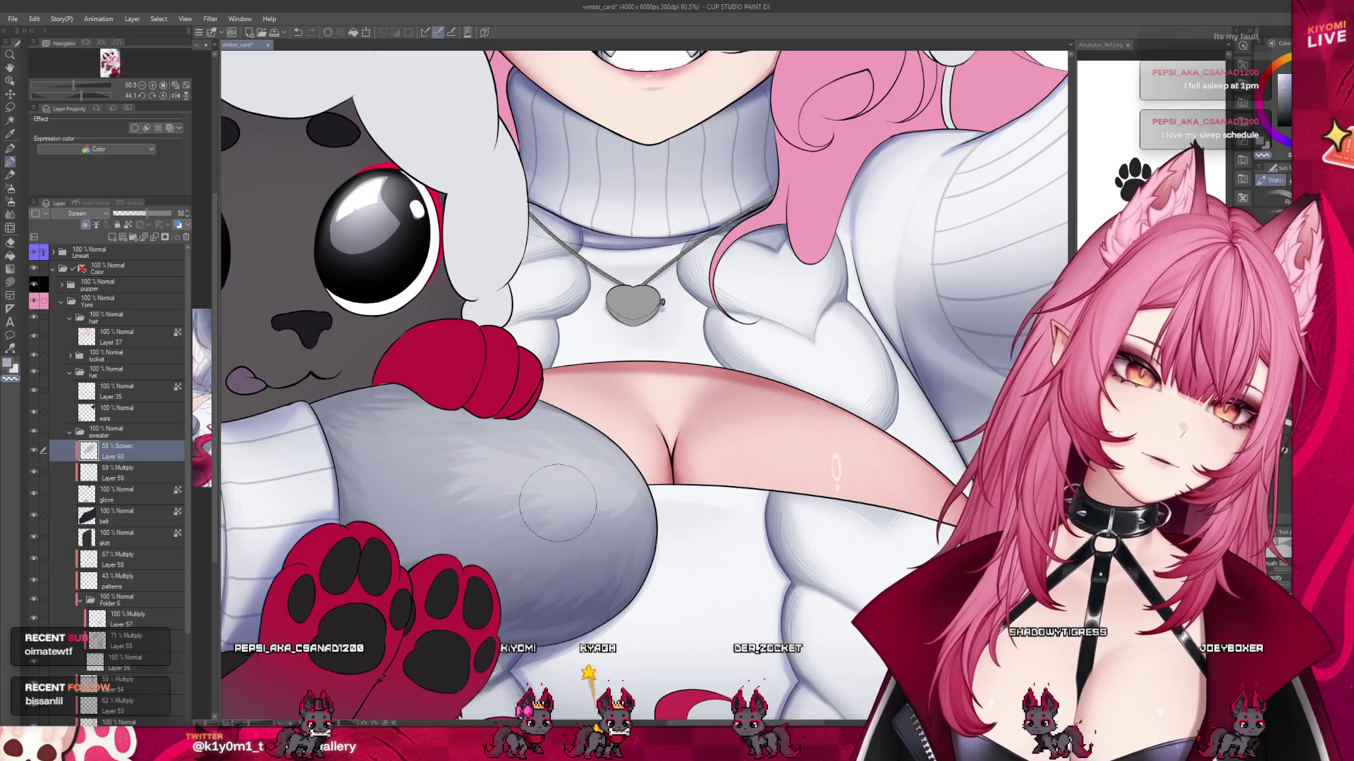
{"action": "scroll", "coordinate": [734, 422], "scroll_direction": "down", "scroll_amount": 5}
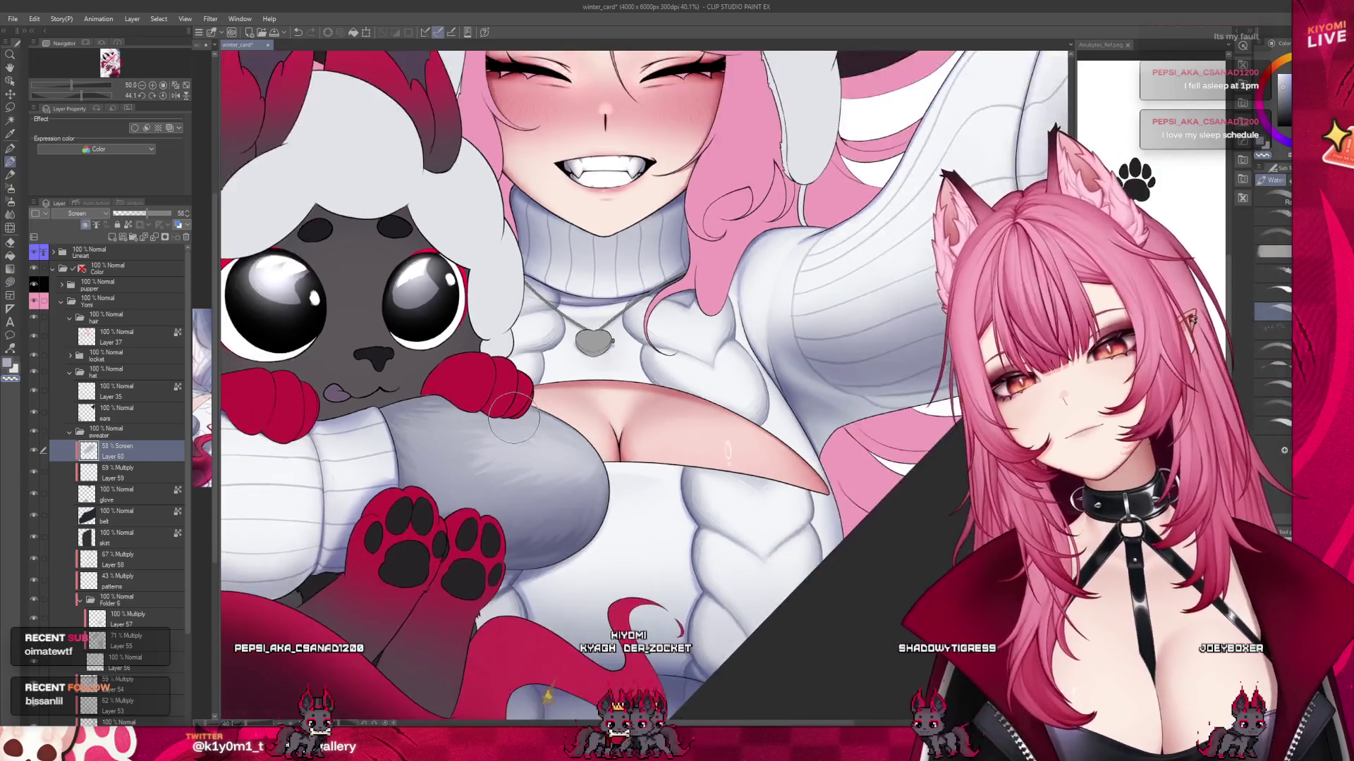
{"action": "scroll", "coordinate": [595, 383], "scroll_direction": "up", "scroll_amount": 2}
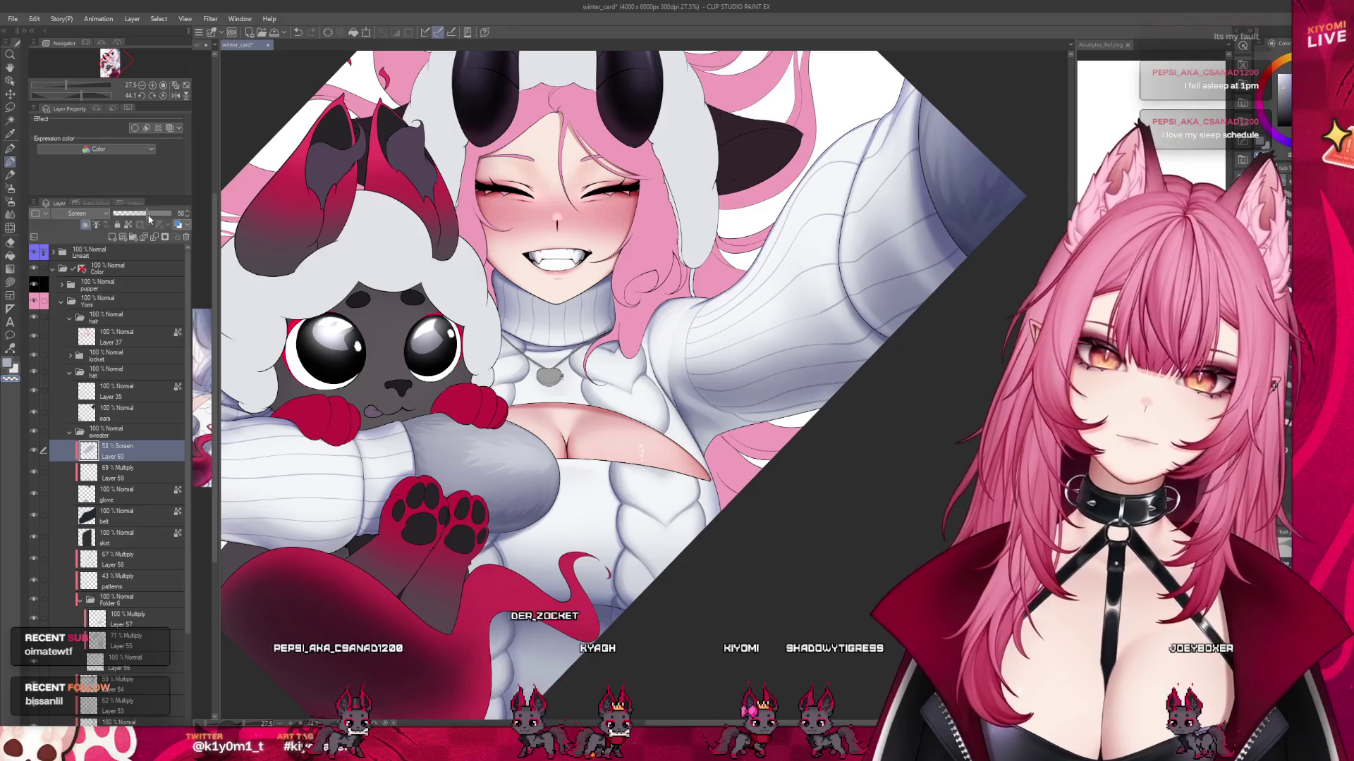
{"action": "scroll", "coordinate": [371, 446], "scroll_direction": "down", "scroll_amount": 2}
{"action": "scroll", "coordinate": [868, 128], "scroll_direction": "up", "scroll_amount": 3}
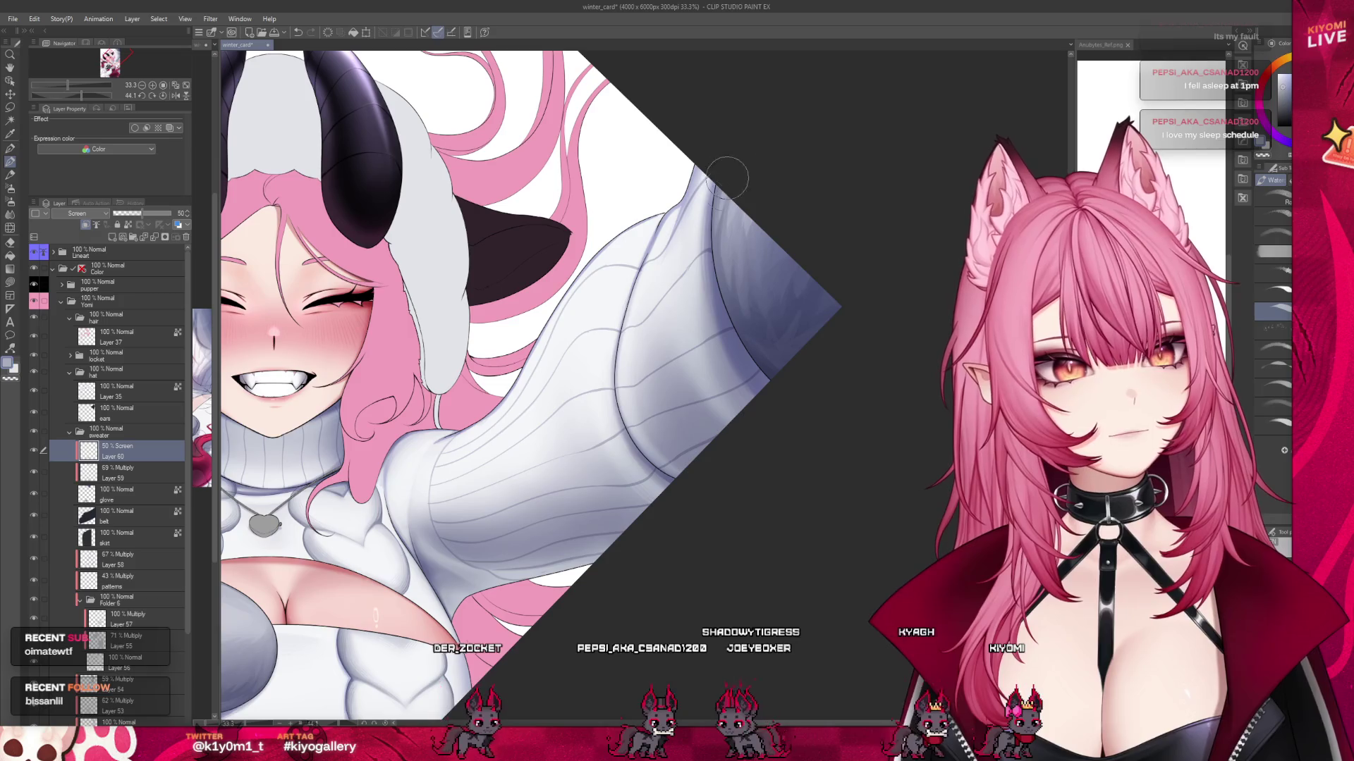
{"action": "scroll", "coordinate": [794, 387], "scroll_direction": "down", "scroll_amount": 2}
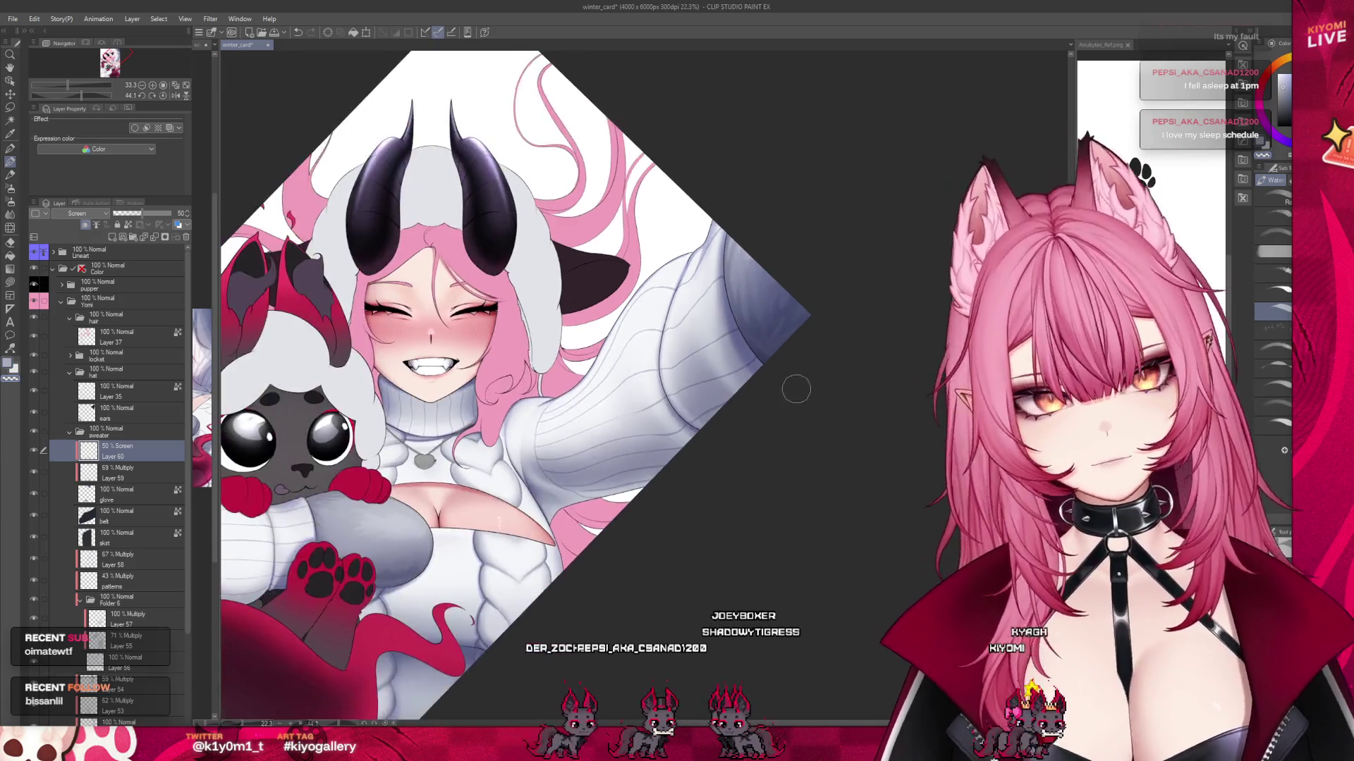
{"action": "scroll", "coordinate": [635, 437], "scroll_direction": "down", "scroll_amount": 2}
{"action": "scroll", "coordinate": [567, 490], "scroll_direction": "up", "scroll_amount": 3}
{"action": "scroll", "coordinate": [568, 490], "scroll_direction": "up", "scroll_amount": 2}
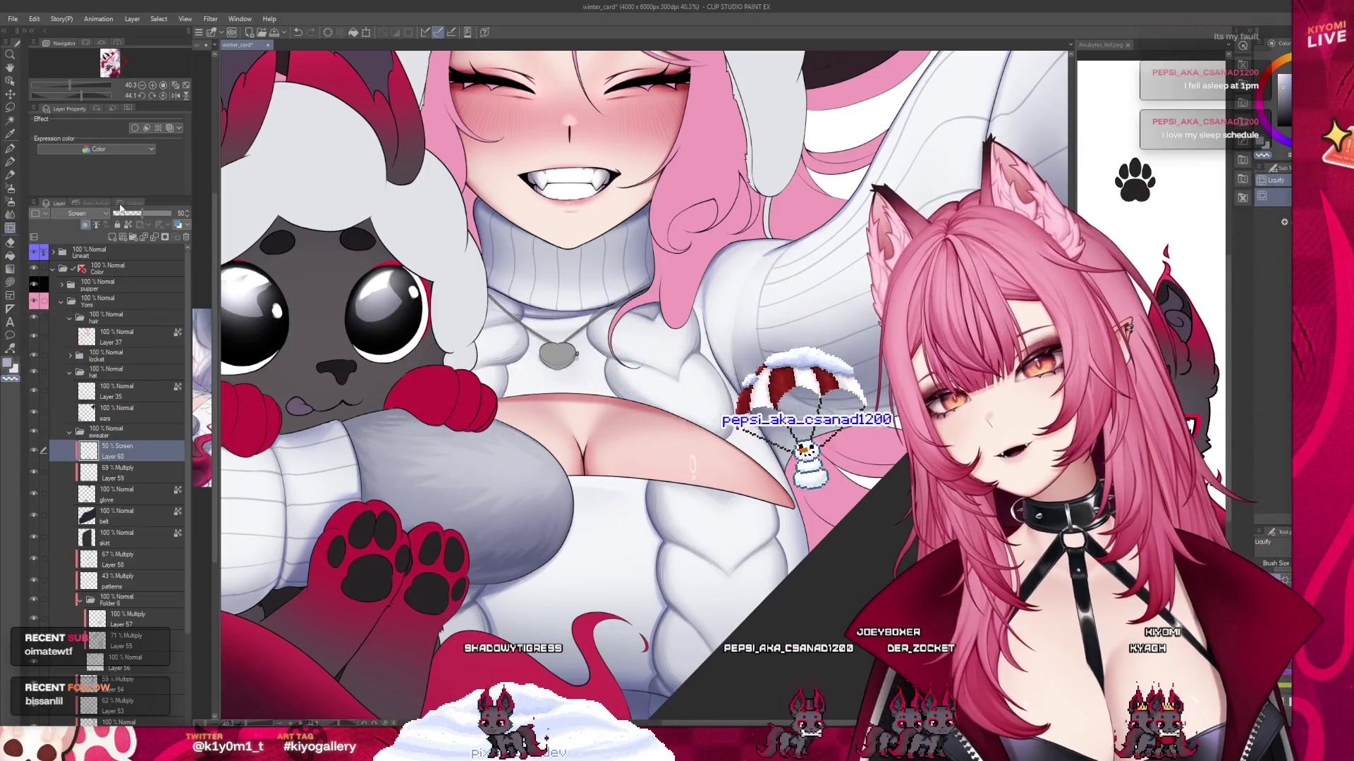
{"action": "key", "text": "b"}
{"action": "scroll", "coordinate": [421, 428], "scroll_direction": "up", "scroll_amount": 2}
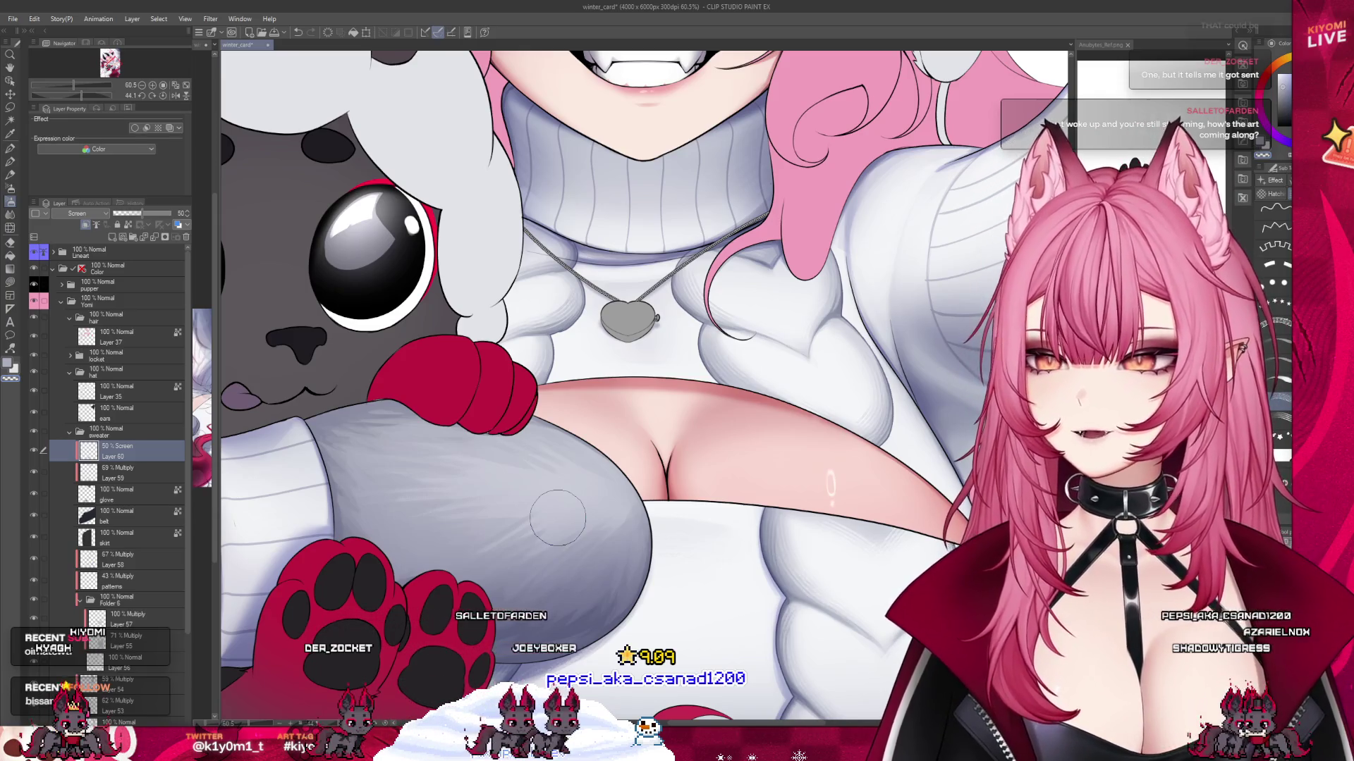
{"action": "scroll", "coordinate": [512, 541], "scroll_direction": "down", "scroll_amount": 2}
{"action": "scroll", "coordinate": [512, 542], "scroll_direction": "down", "scroll_amount": 4}
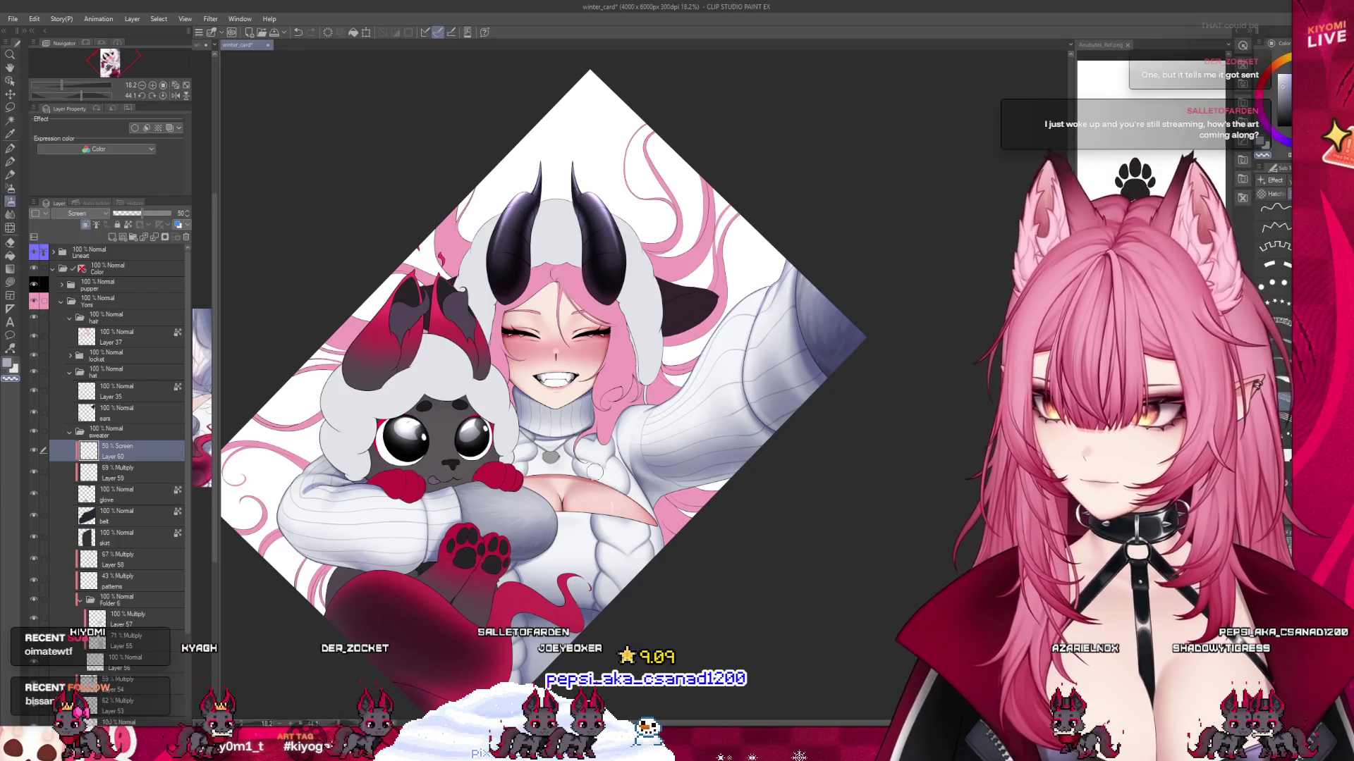
{"action": "scroll", "coordinate": [606, 492], "scroll_direction": "up", "scroll_amount": 1}
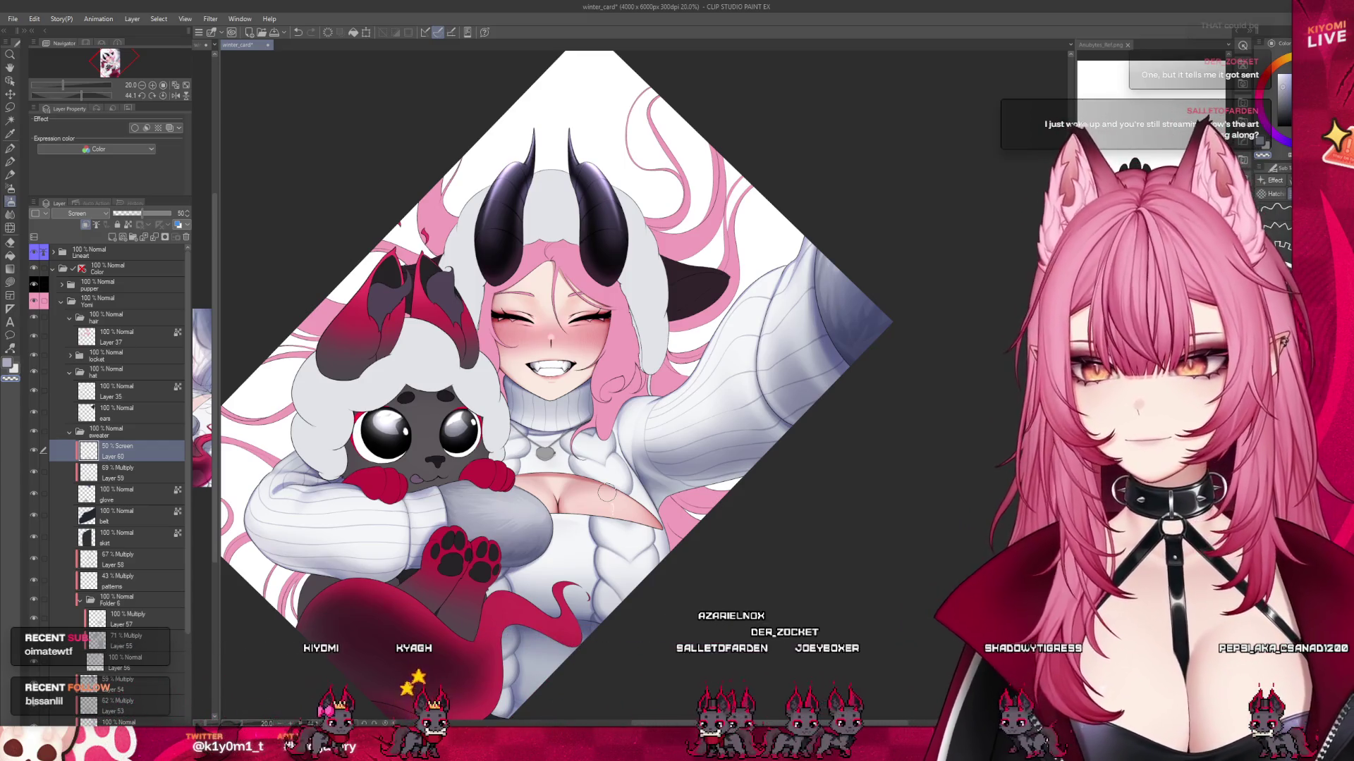
{"action": "scroll", "coordinate": [582, 497], "scroll_direction": "up", "scroll_amount": 2}
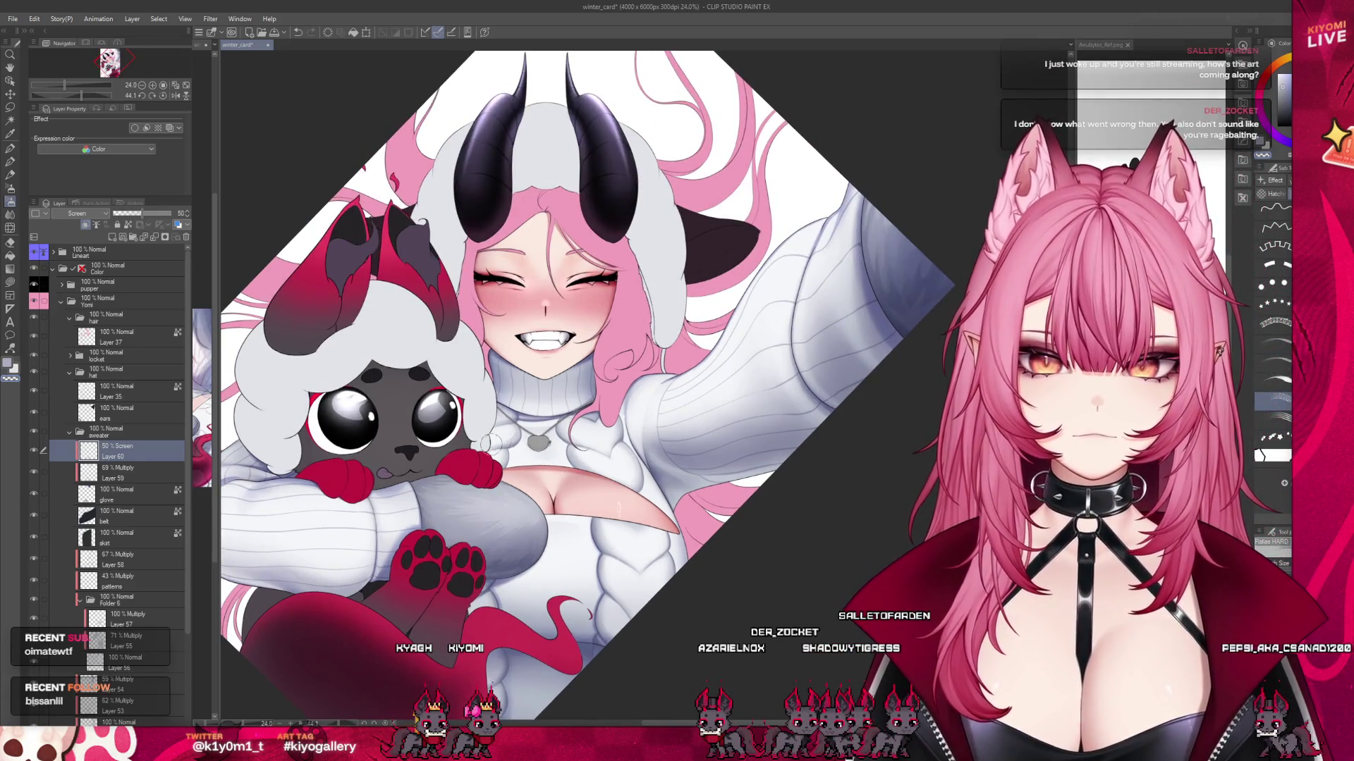
{"action": "scroll", "coordinate": [492, 442], "scroll_direction": "down", "scroll_amount": 2}
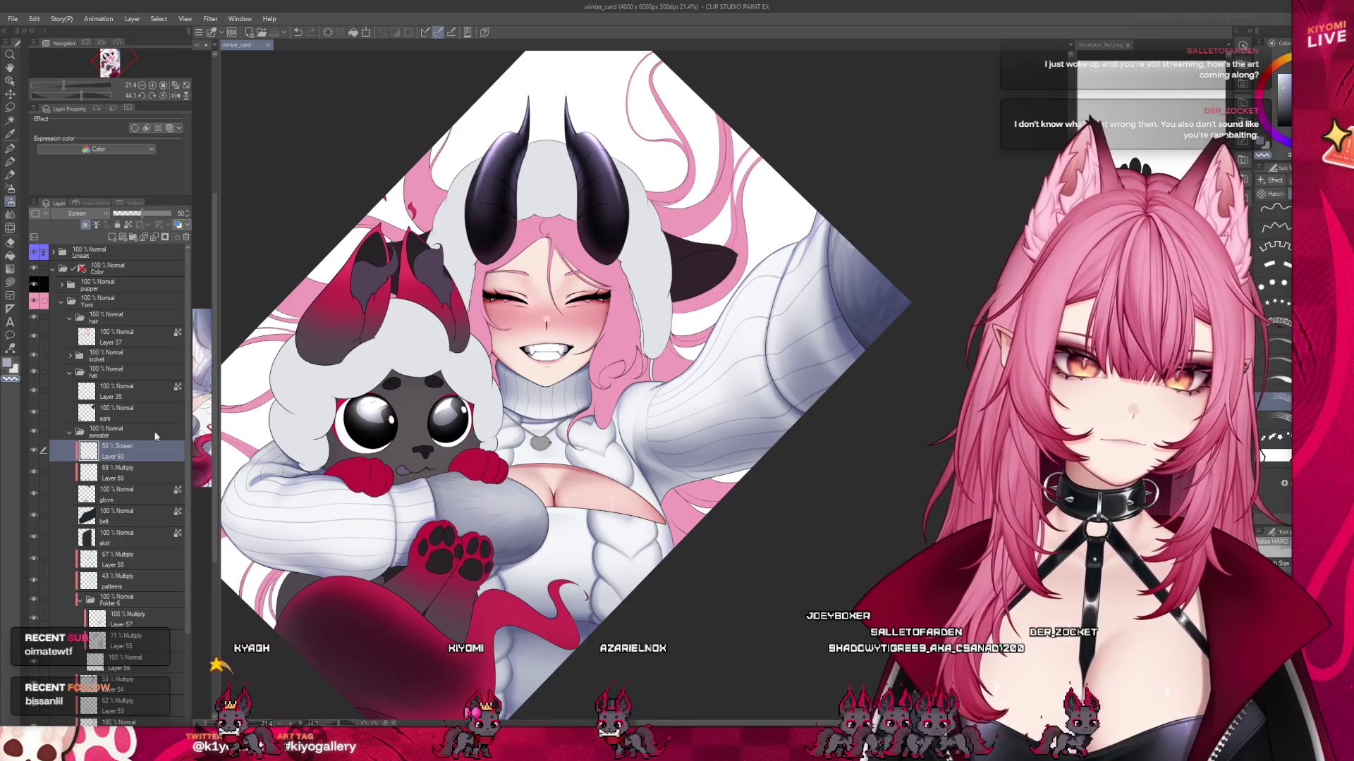
Collapse the sweater folder and add a new layer, Layer 61, above Layer 35.
{"action": "left_click", "coordinate": [113, 431]}
{"action": "left_click", "coordinate": [69, 431]}
{"action": "left_click", "coordinate": [113, 391]}
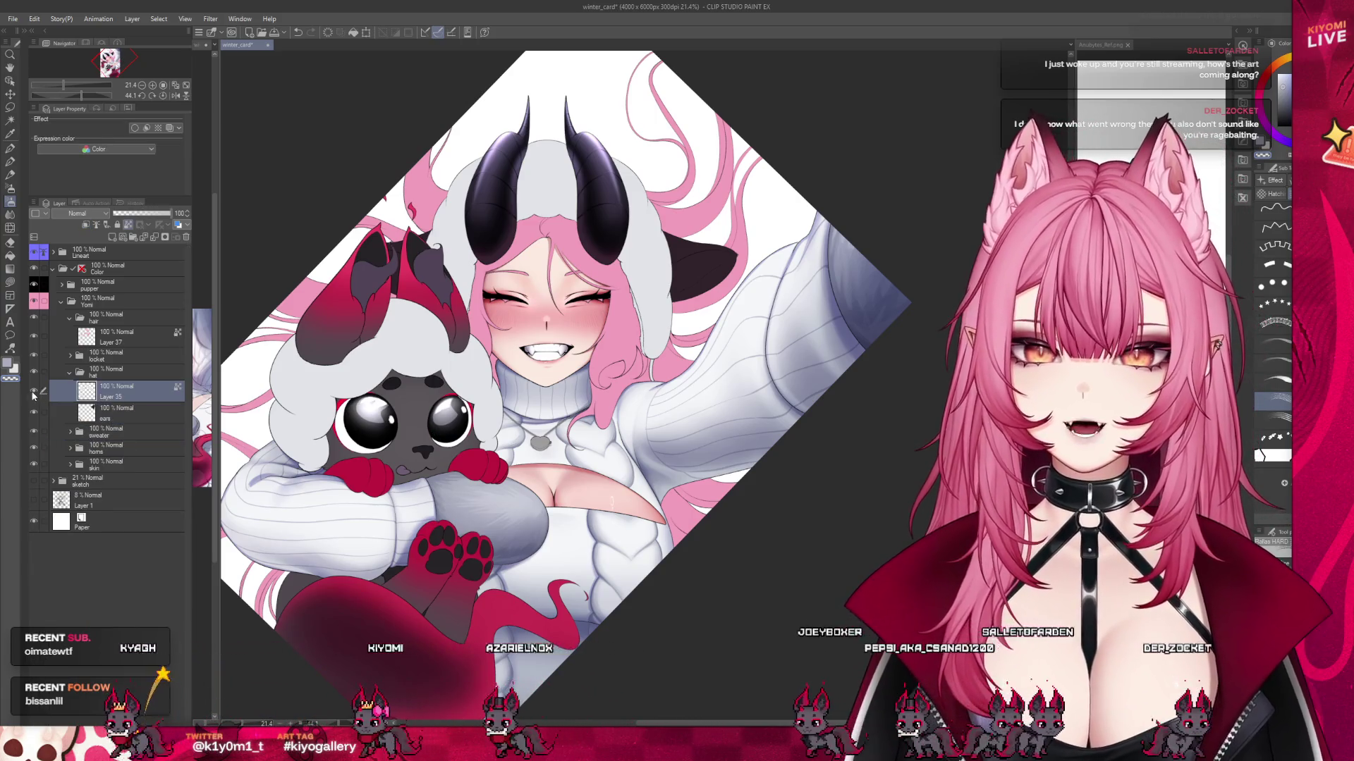
{"action": "scroll", "coordinate": [564, 388], "scroll_direction": "up", "scroll_amount": 1}
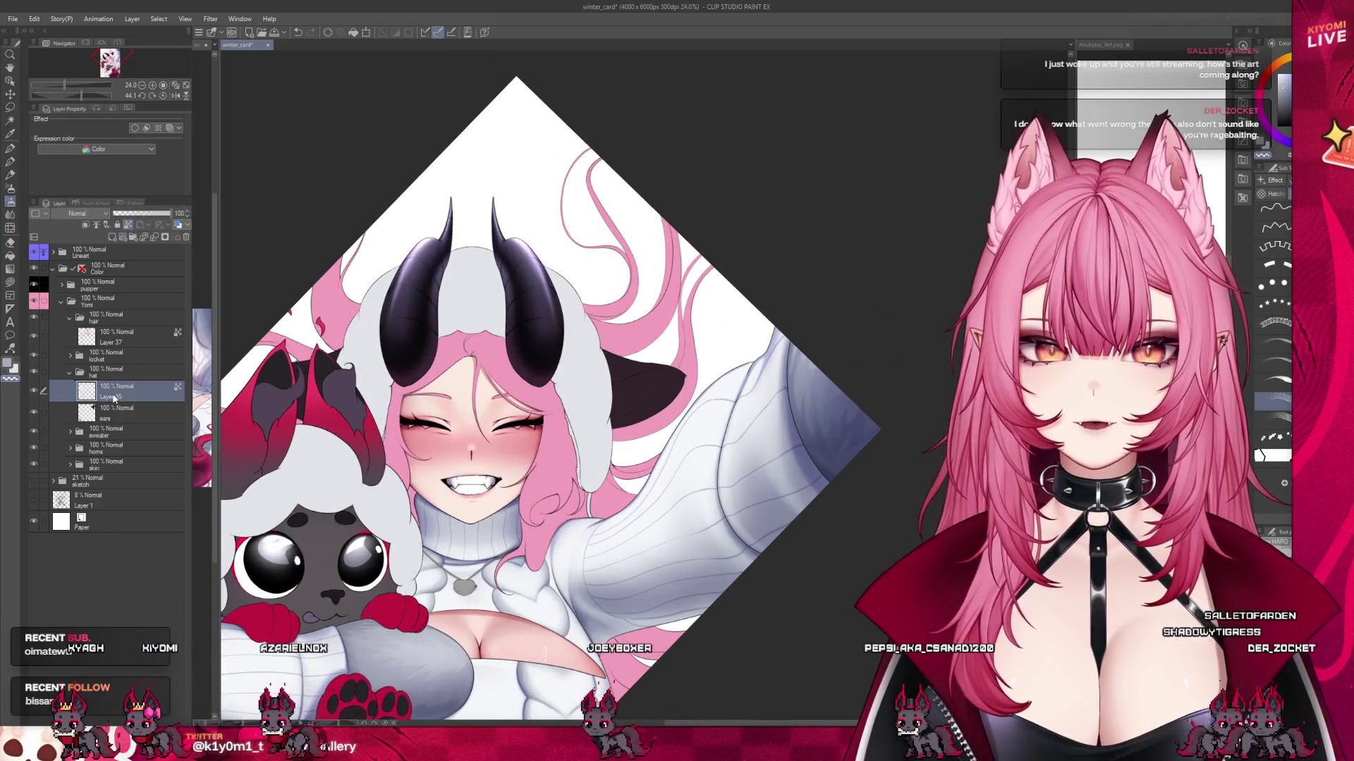
{"action": "left_click", "coordinate": [112, 238]}
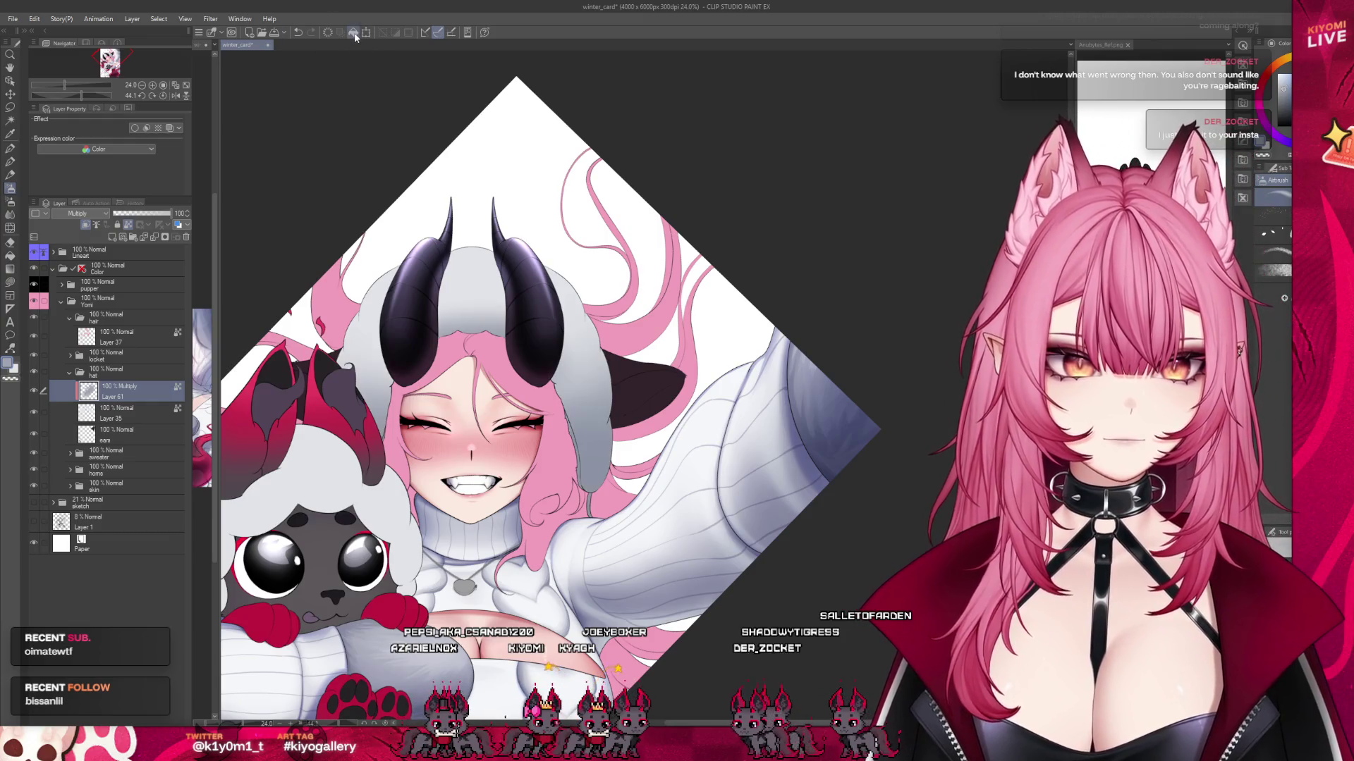
Return focus to the canvas and expand the locket layer folder.
{"action": "scroll", "coordinate": [407, 197], "scroll_direction": "down", "scroll_amount": 3}
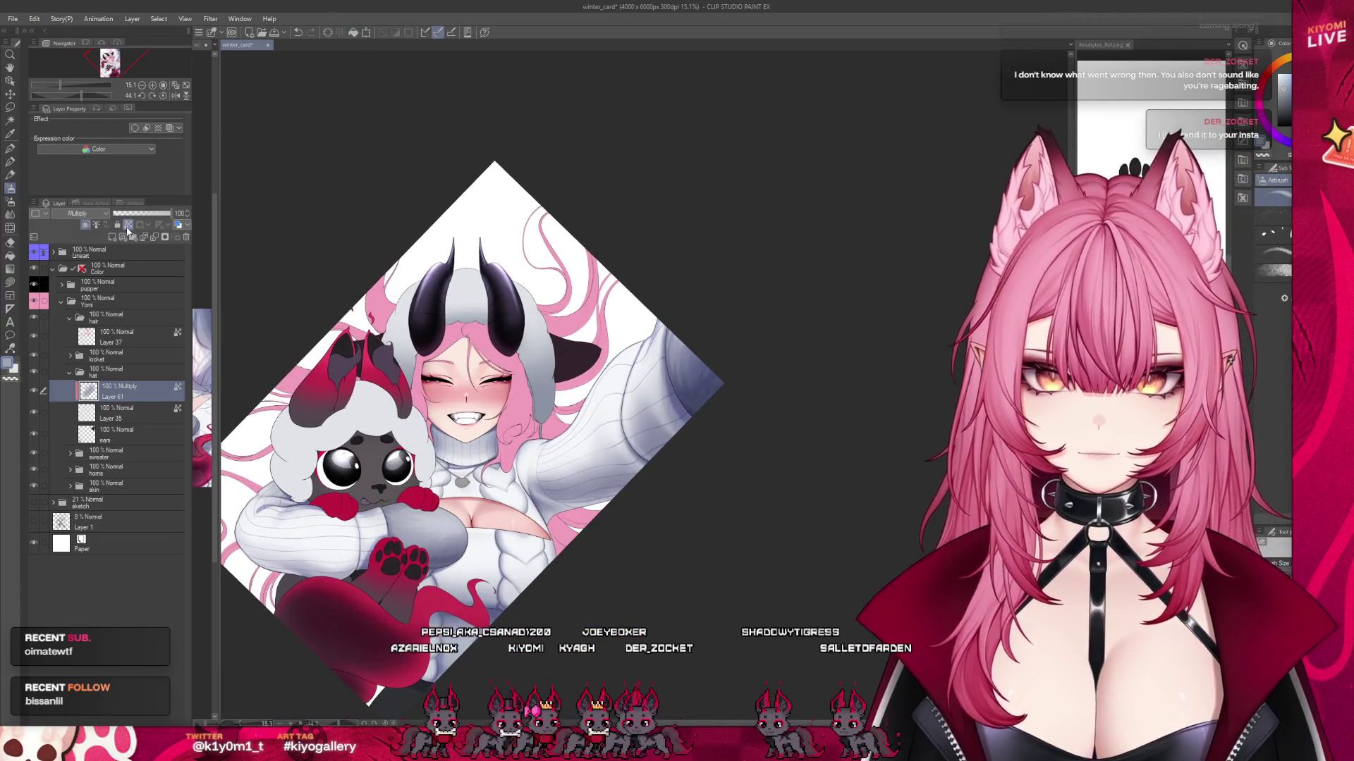
{"action": "scroll", "coordinate": [497, 314], "scroll_direction": "up", "scroll_amount": 4}
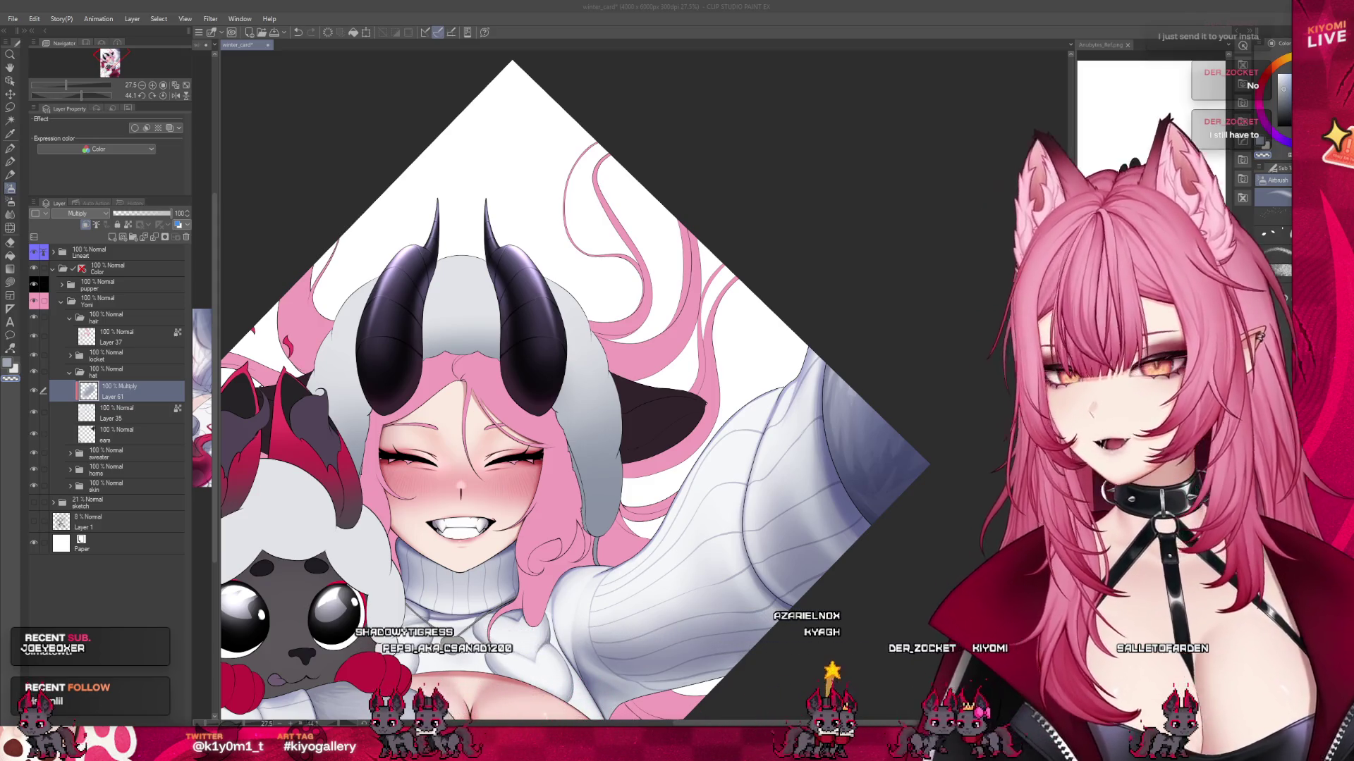
{"action": "left_click", "coordinate": [327, 493]}
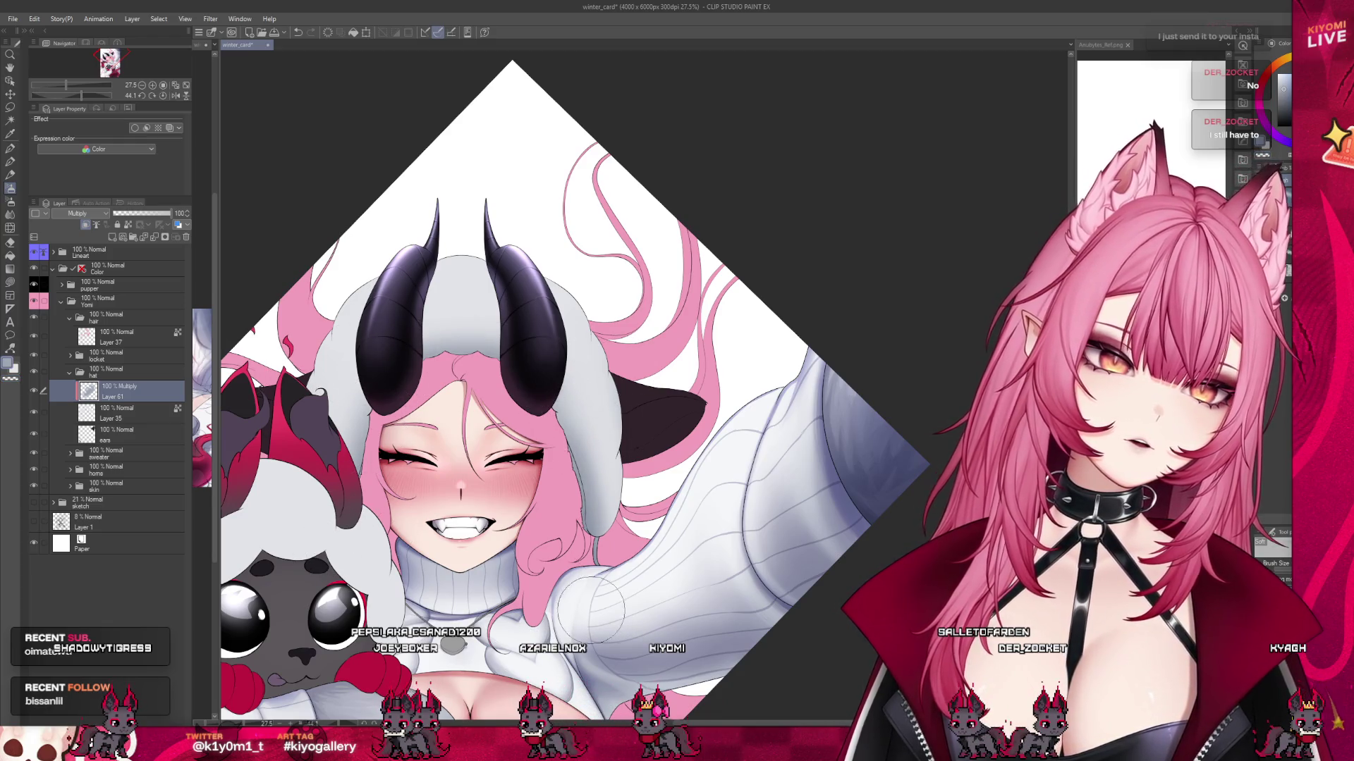
{"action": "scroll", "coordinate": [517, 340], "scroll_direction": "down", "scroll_amount": 3}
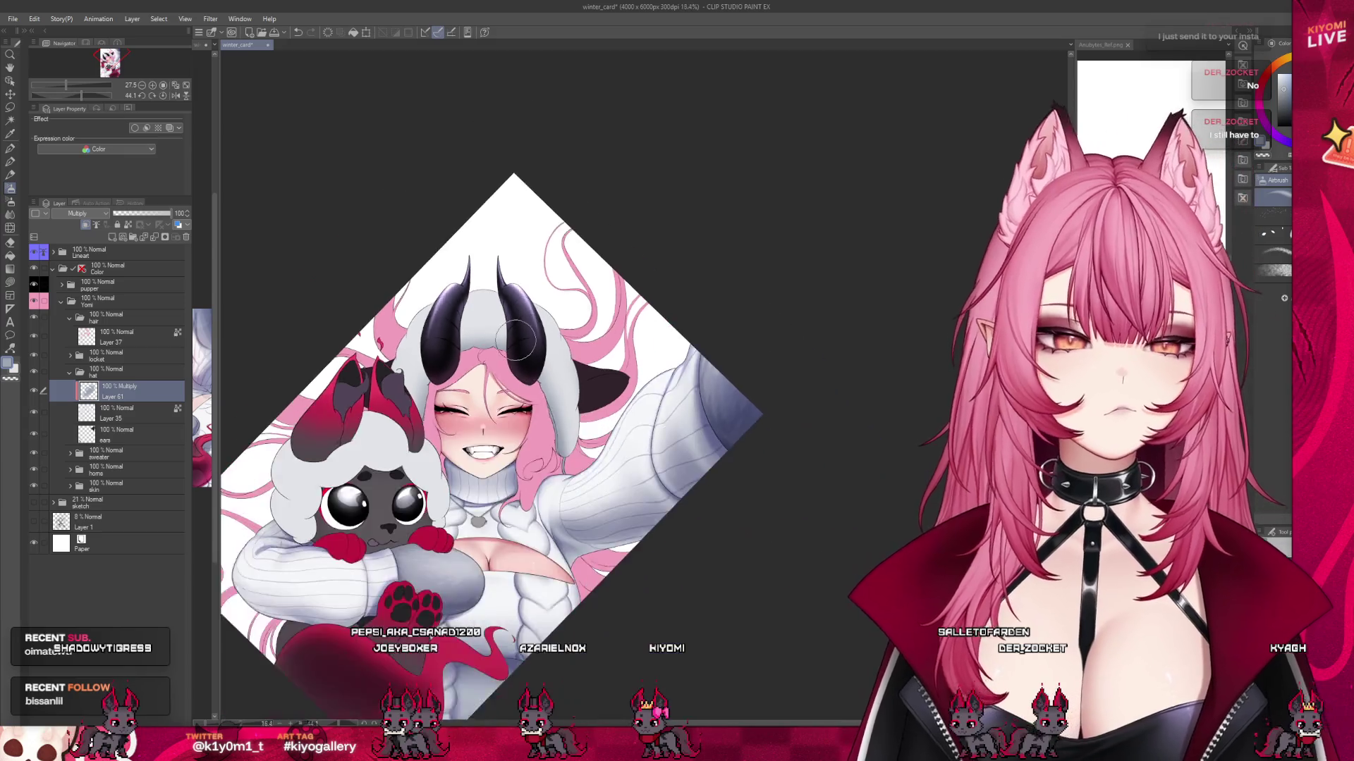
{"action": "scroll", "coordinate": [433, 452], "scroll_direction": "up", "scroll_amount": 1}
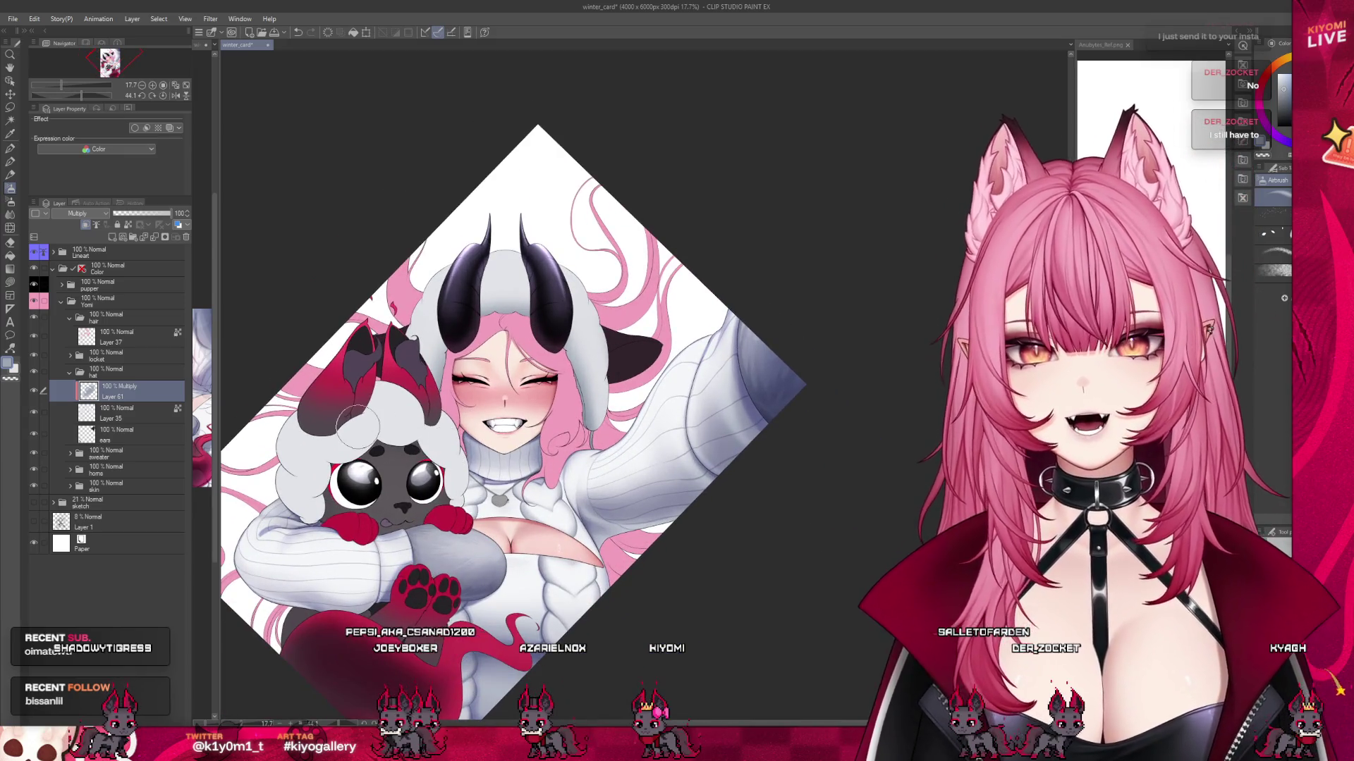
{"action": "left_click", "coordinate": [70, 357]}
Select Layer 36 and zoom in to shade the heart locket's lower half darker.
{"action": "left_click", "coordinate": [113, 375]}
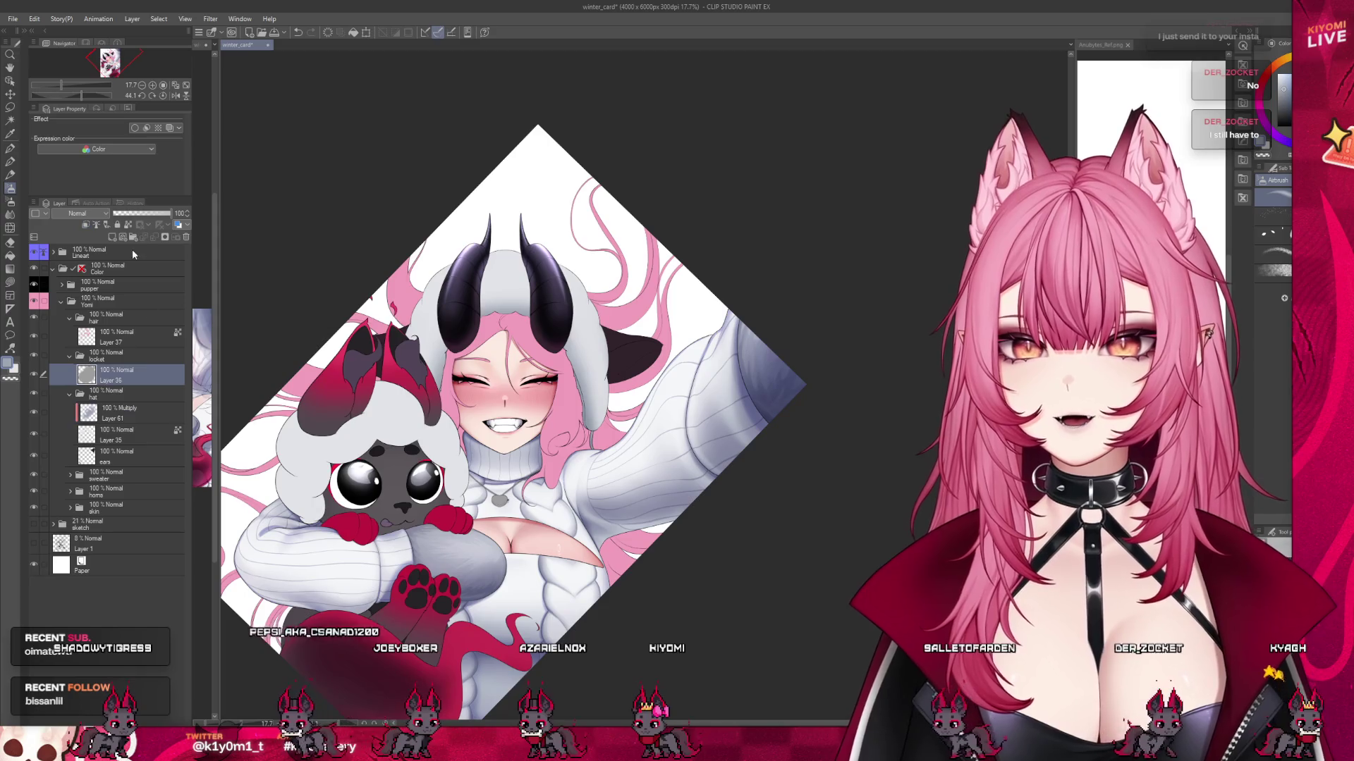
{"action": "scroll", "coordinate": [524, 530], "scroll_direction": "up", "scroll_amount": 1}
{"action": "scroll", "coordinate": [524, 530], "scroll_direction": "up", "scroll_amount": 4}
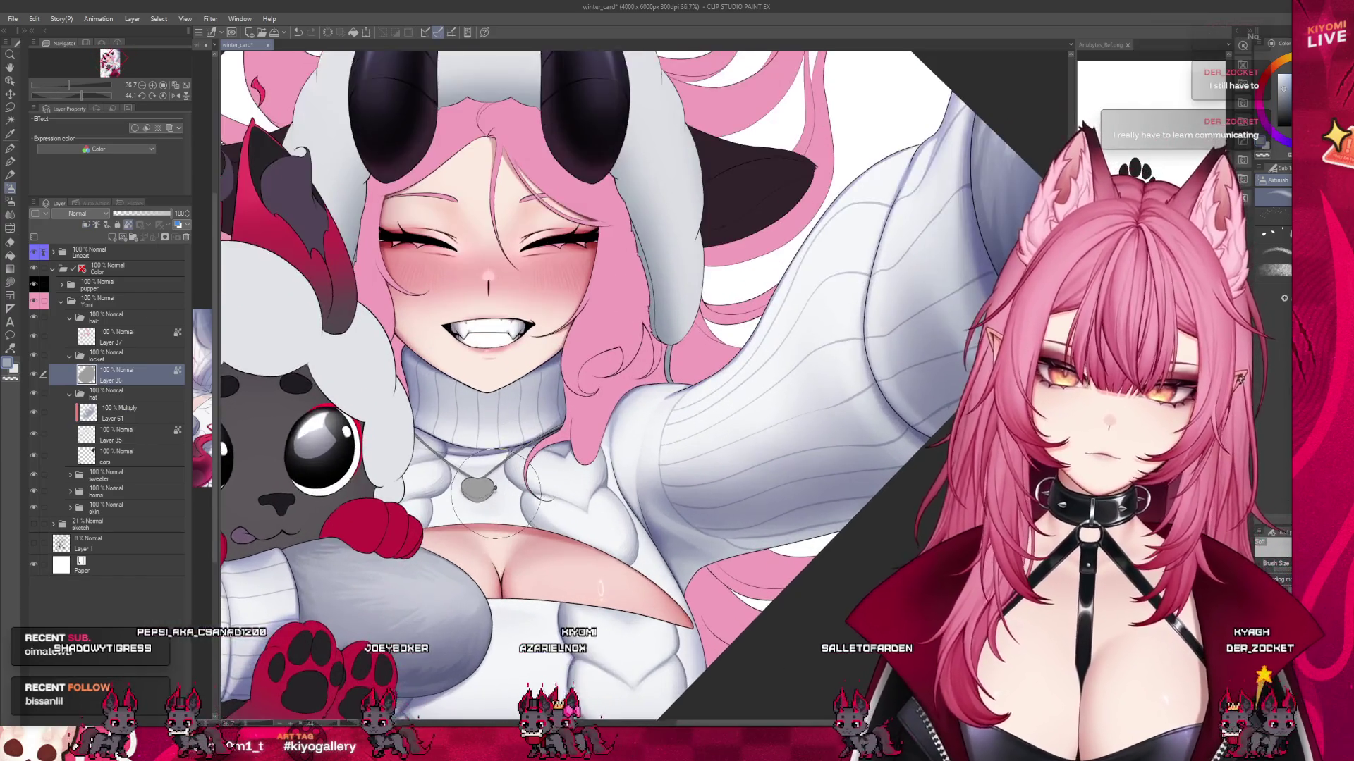
{"action": "scroll", "coordinate": [492, 483], "scroll_direction": "up", "scroll_amount": 1}
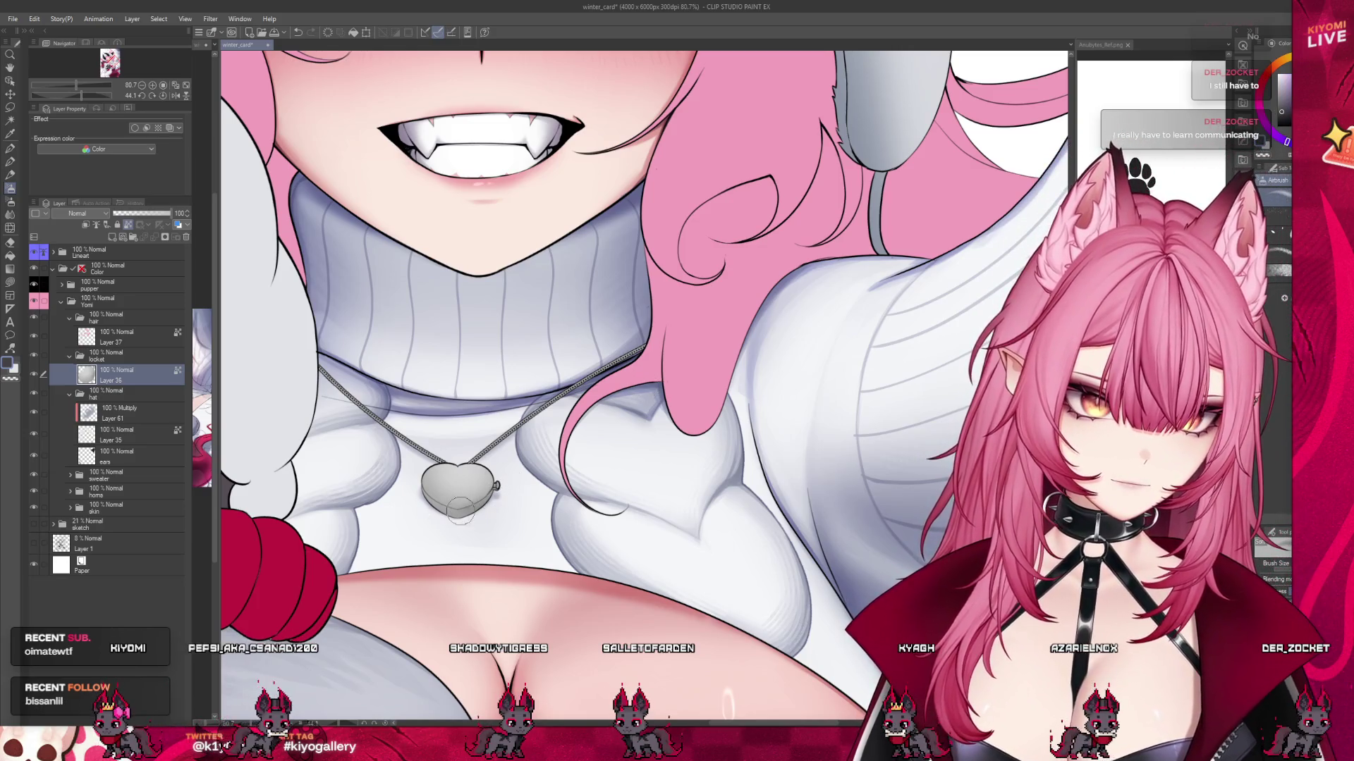
{"action": "scroll", "coordinate": [469, 480], "scroll_direction": "up", "scroll_amount": 5}
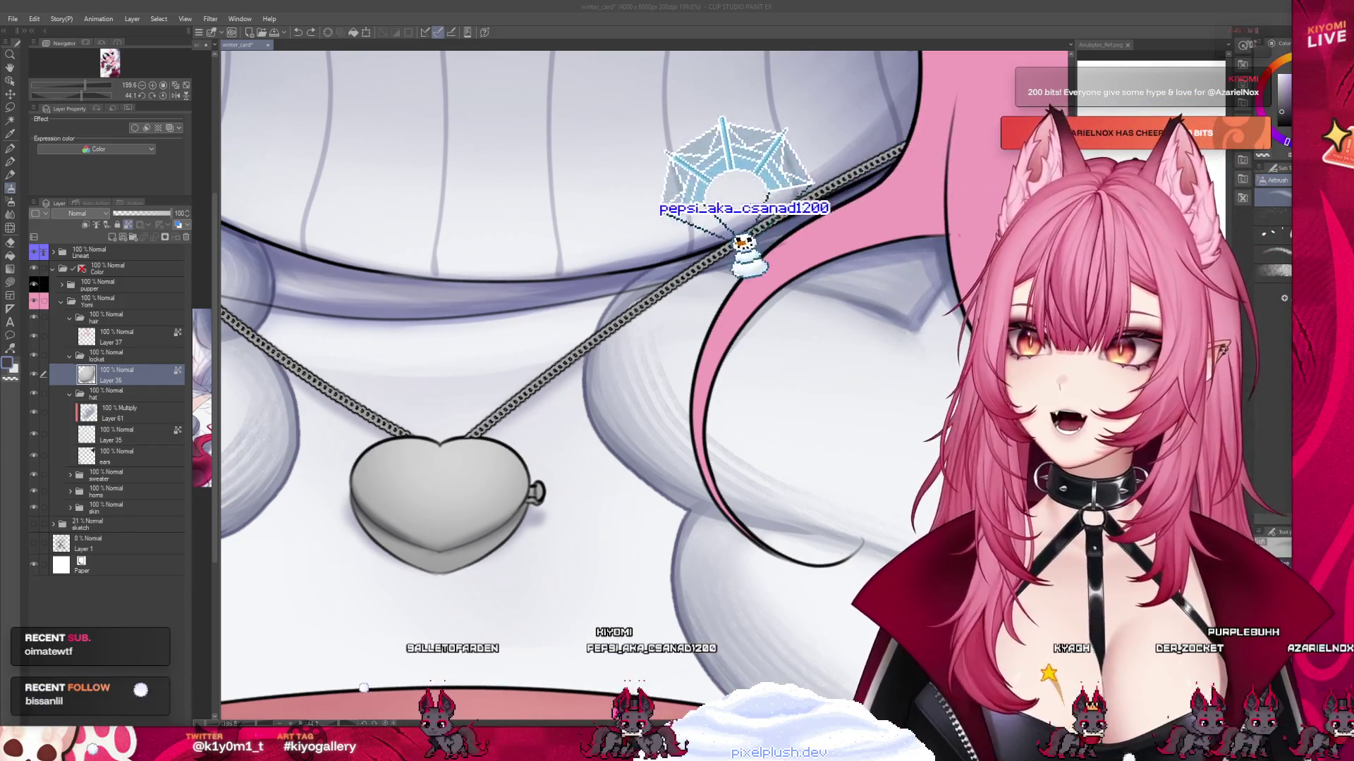
{"action": "scroll", "coordinate": [511, 363], "scroll_direction": "up", "scroll_amount": 1}
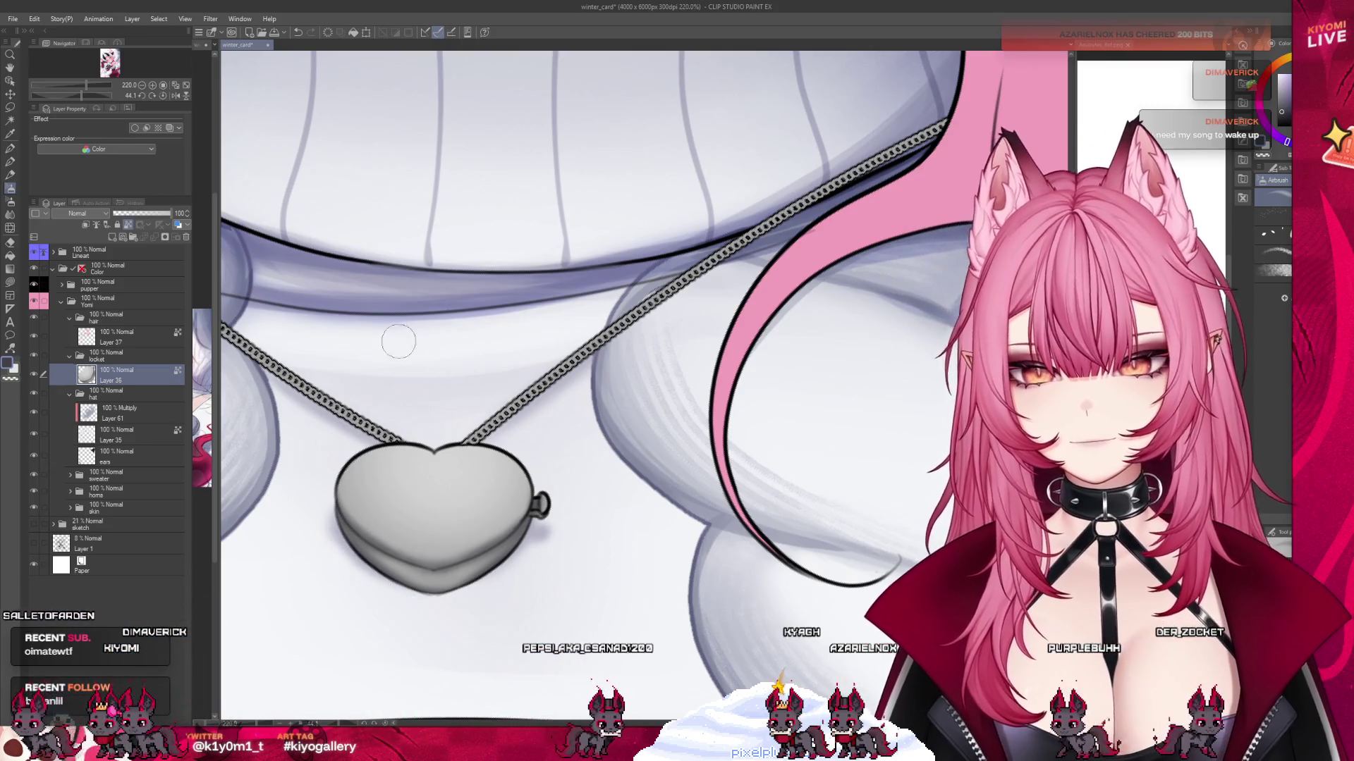
Save the winter card with Ctrl+S.
{"action": "scroll", "coordinate": [383, 446], "scroll_direction": "down", "scroll_amount": 3}
{"action": "scroll", "coordinate": [383, 447], "scroll_direction": "down", "scroll_amount": 6}
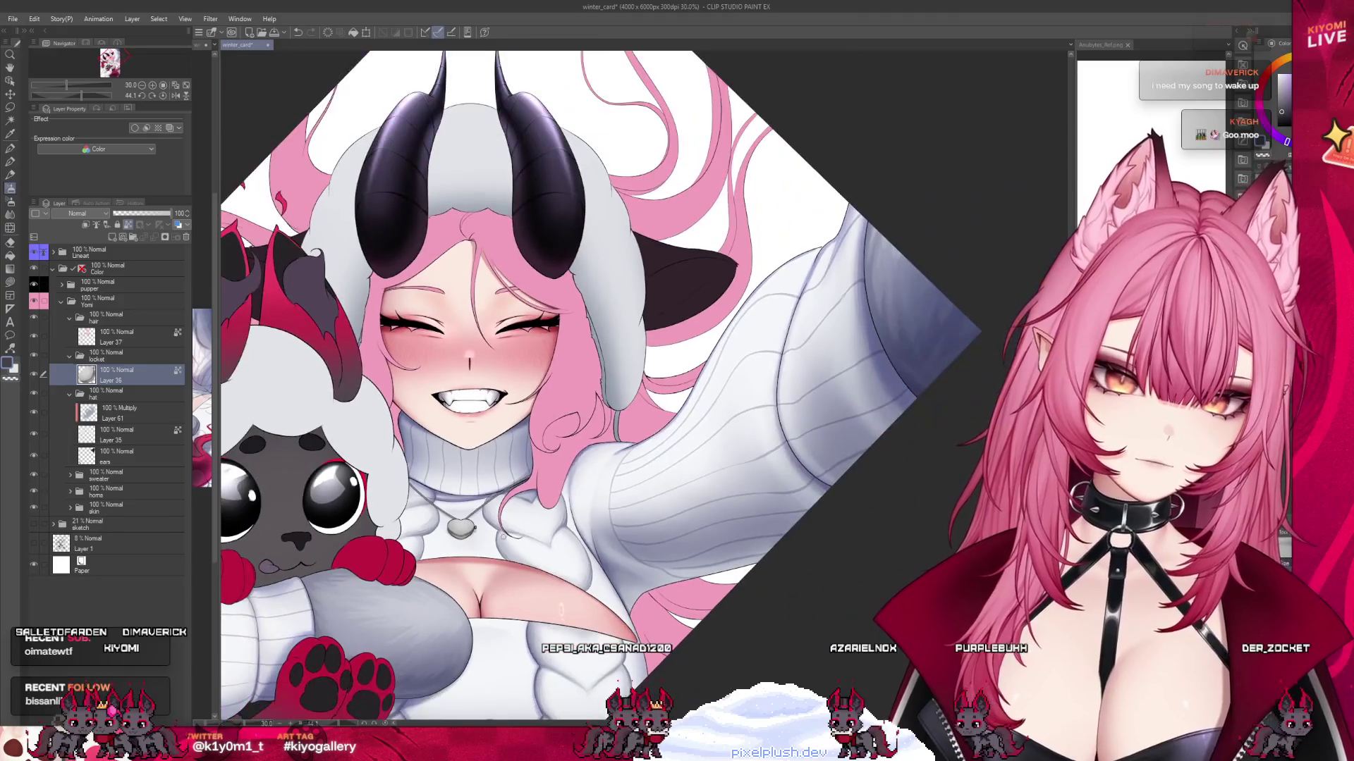
{"action": "scroll", "coordinate": [493, 388], "scroll_direction": "down", "scroll_amount": 1}
{"action": "scroll", "coordinate": [493, 388], "scroll_direction": "up", "scroll_amount": 2}
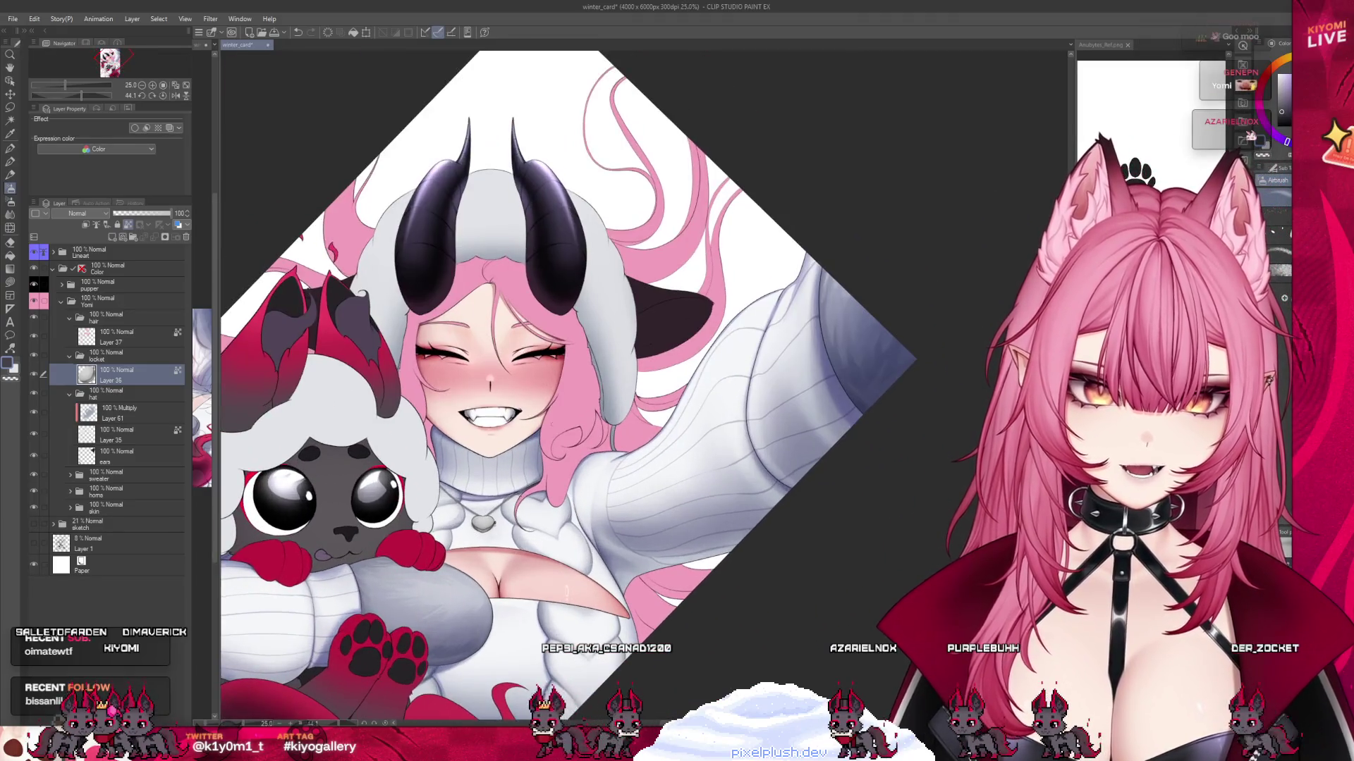
{"action": "scroll", "coordinate": [494, 388], "scroll_direction": "down", "scroll_amount": 2}
{"action": "scroll", "coordinate": [534, 367], "scroll_direction": "up", "scroll_amount": 2}
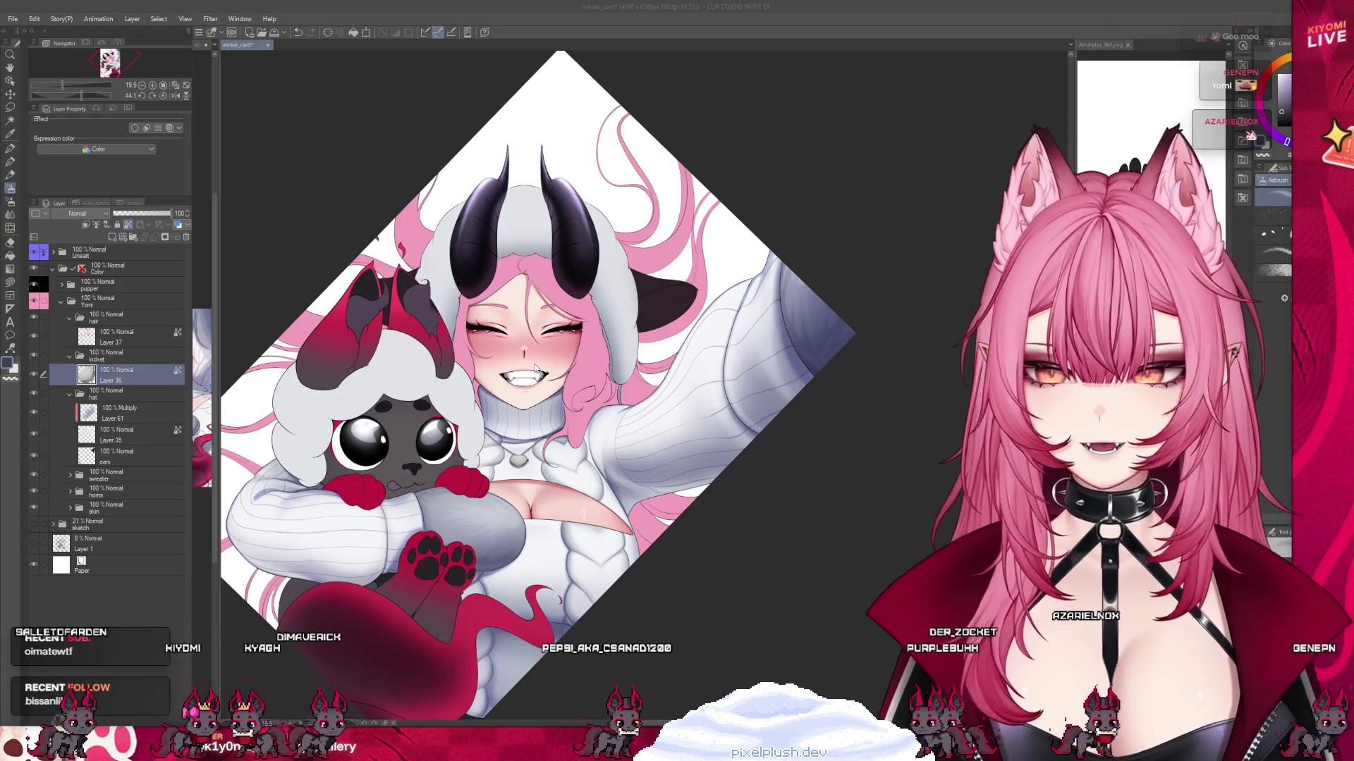
{"action": "key", "text": "ctrl+s"}
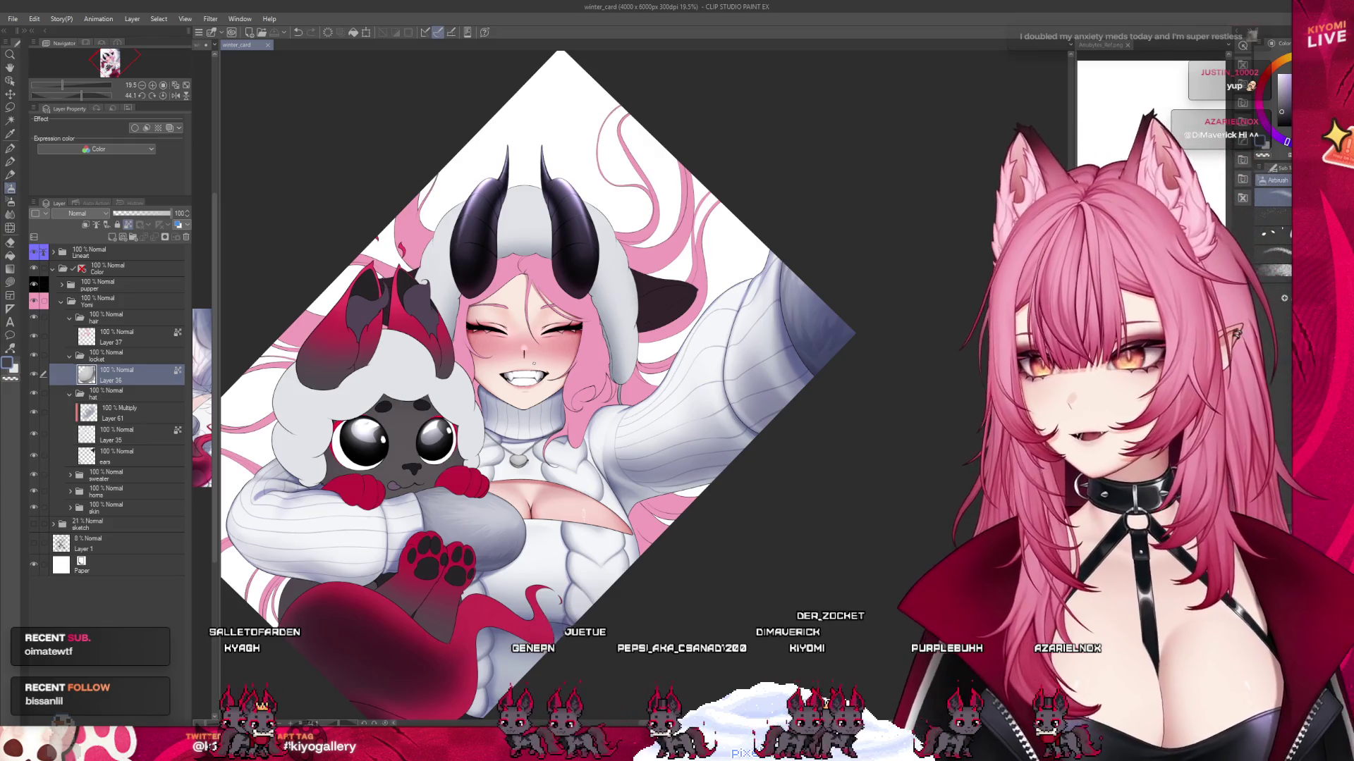
Zoom to the locket and blend the sweater shading beside it.
{"action": "scroll", "coordinate": [539, 430], "scroll_direction": "up", "scroll_amount": 4}
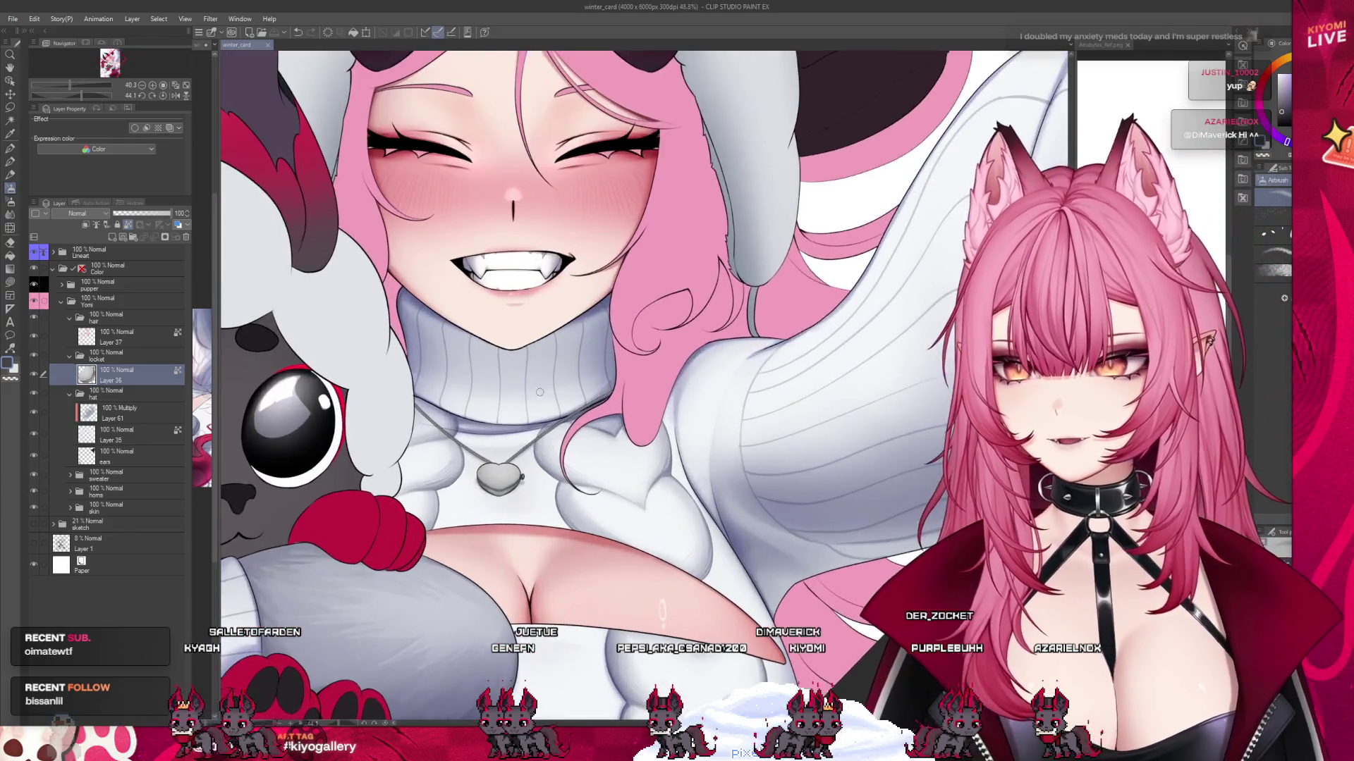
{"action": "scroll", "coordinate": [505, 486], "scroll_direction": "up", "scroll_amount": 5}
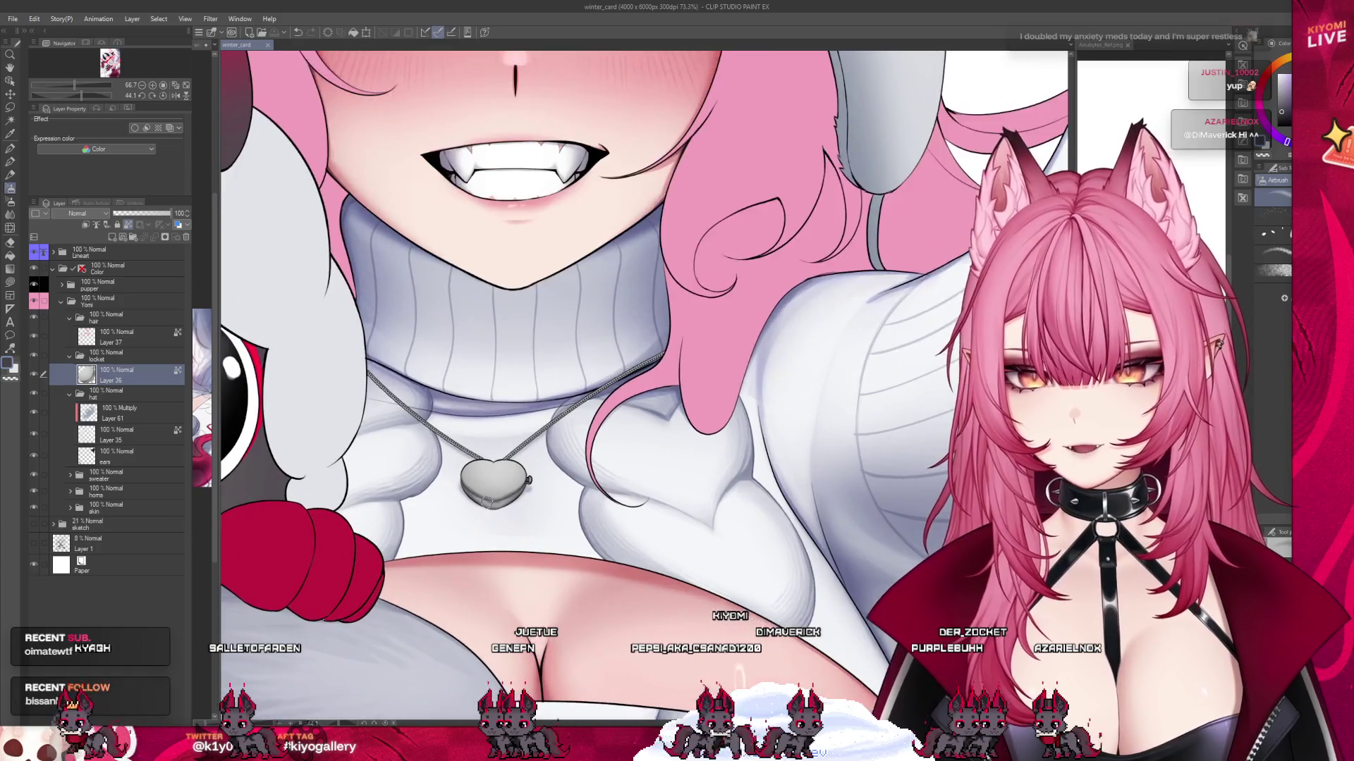
{"action": "scroll", "coordinate": [492, 484], "scroll_direction": "up", "scroll_amount": 1}
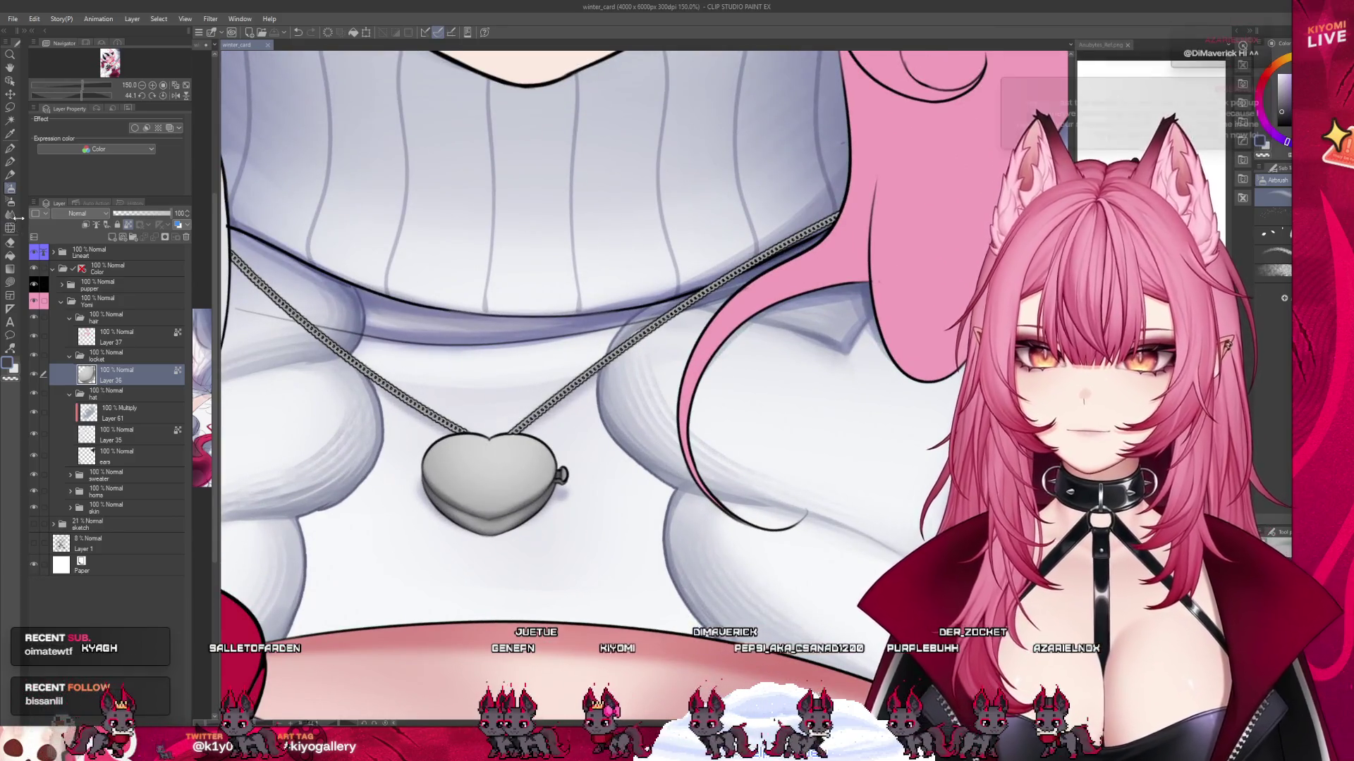
{"action": "key", "text": "j"}
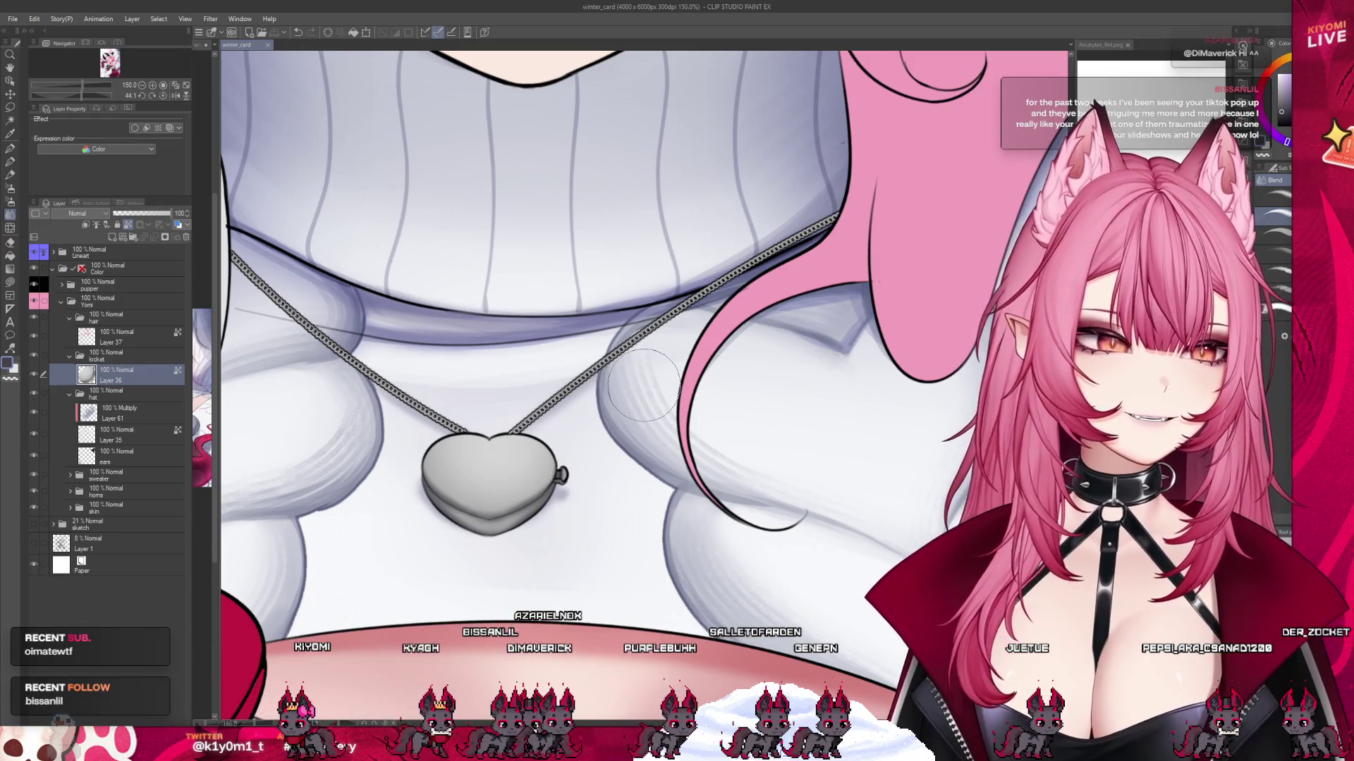
{"action": "left_click_drag", "start_coordinate": [798, 525], "coordinate": [808, 512]}
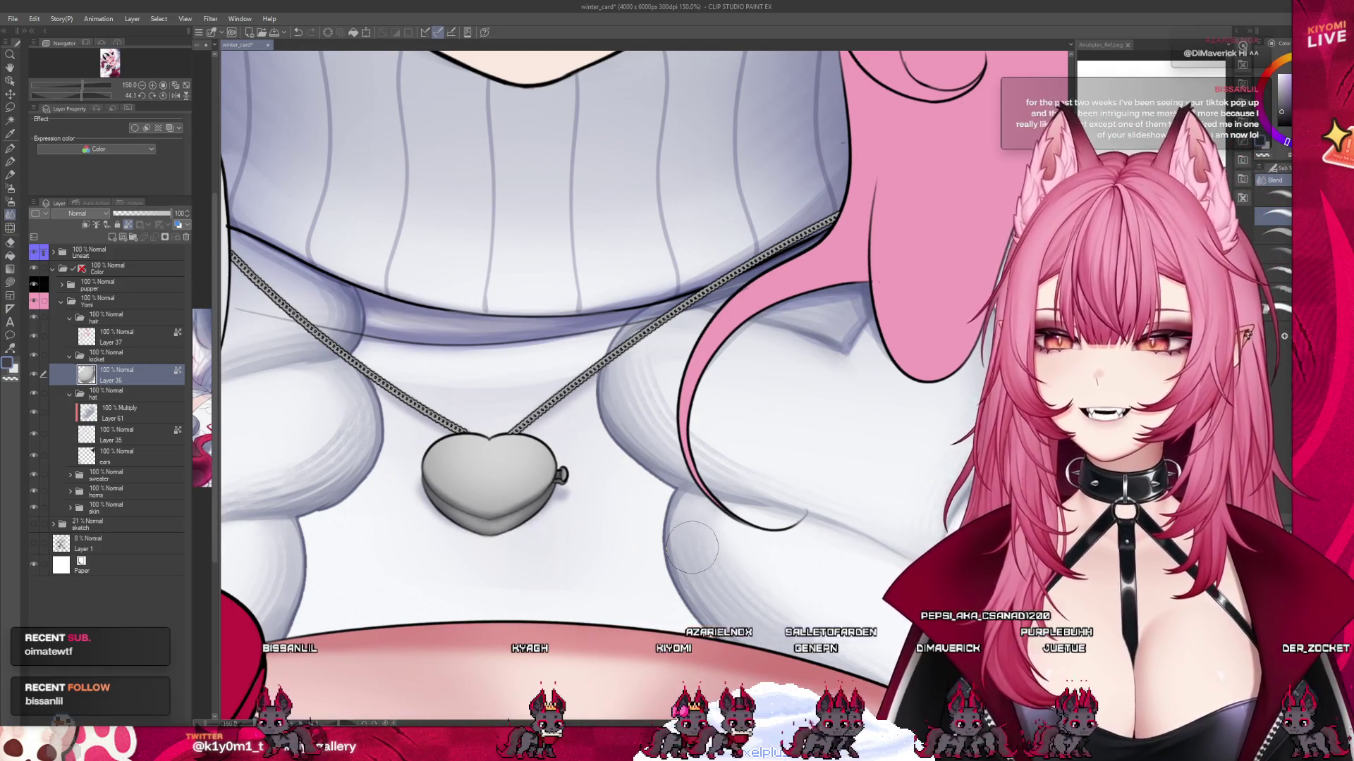
{"action": "left_click", "coordinate": [10, 187]}
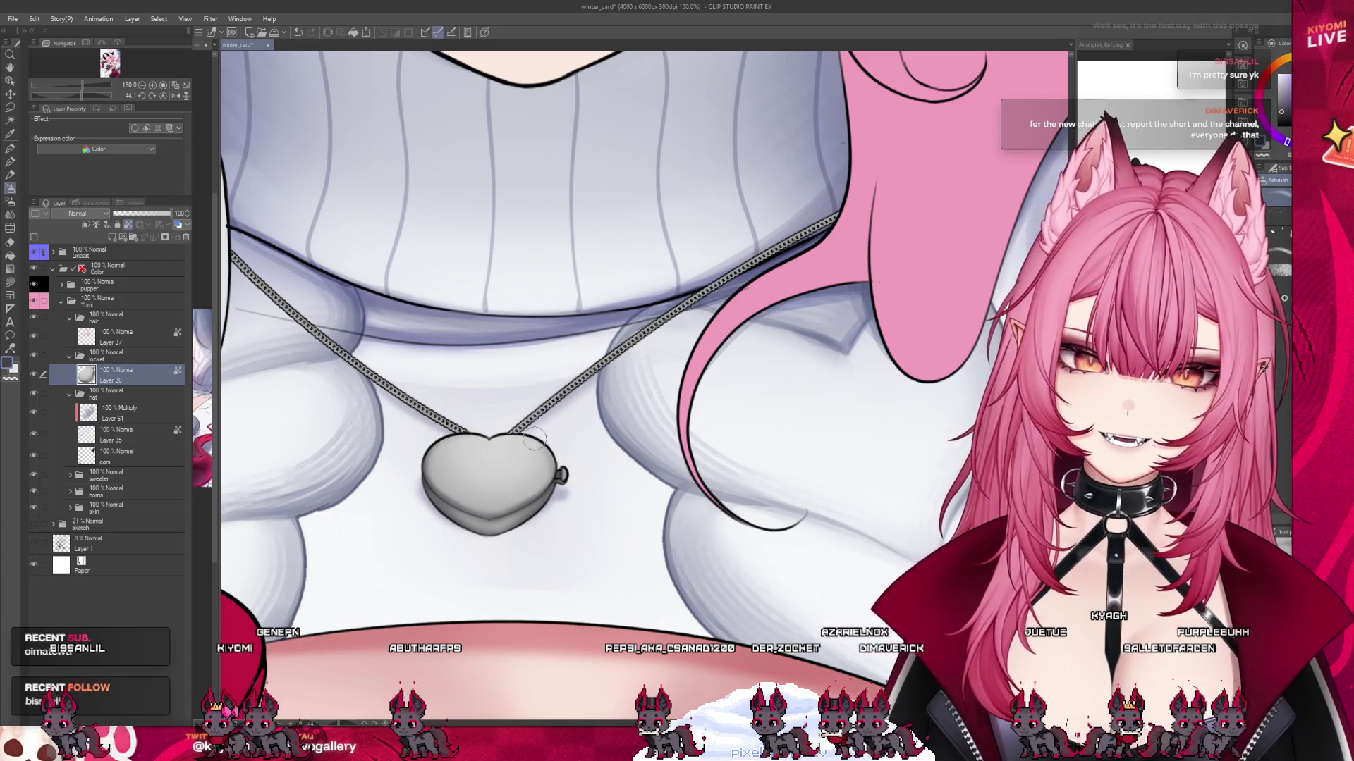
Add Layer 62 set to Multiply and paint darker shading on the locket's lower-left edge.
{"action": "scroll", "coordinate": [517, 509], "scroll_direction": "down", "scroll_amount": 3}
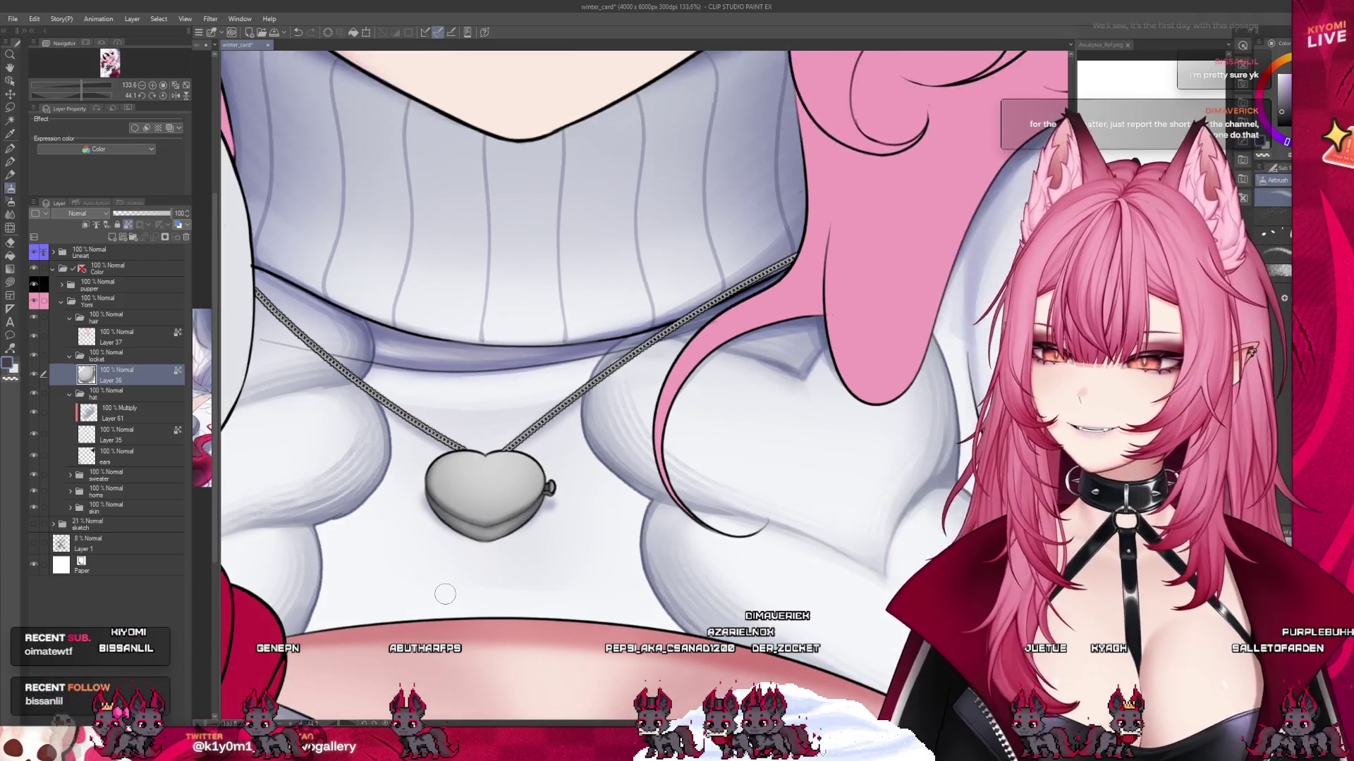
{"action": "scroll", "coordinate": [458, 552], "scroll_direction": "up", "scroll_amount": 1}
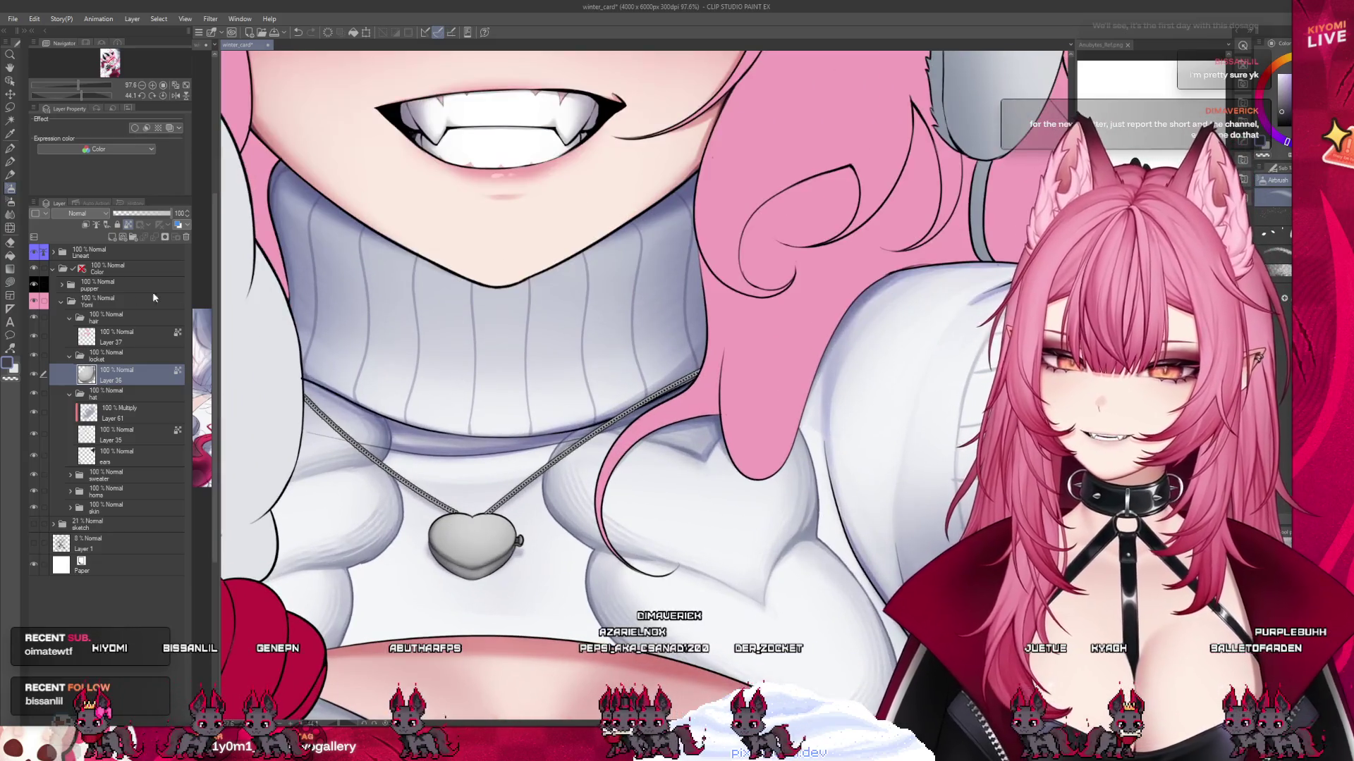
{"action": "scroll", "coordinate": [454, 492], "scroll_direction": "up", "scroll_amount": 2}
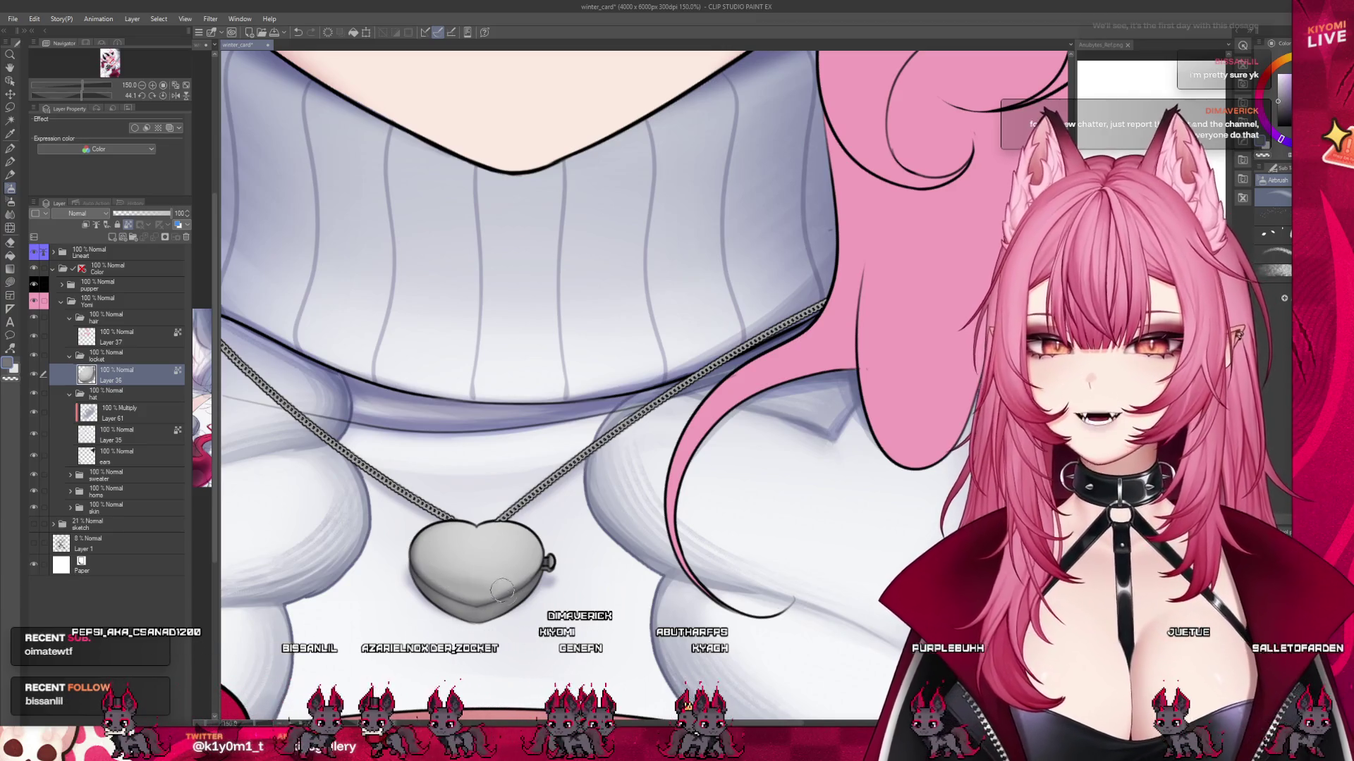
{"action": "left_click", "coordinate": [112, 237]}
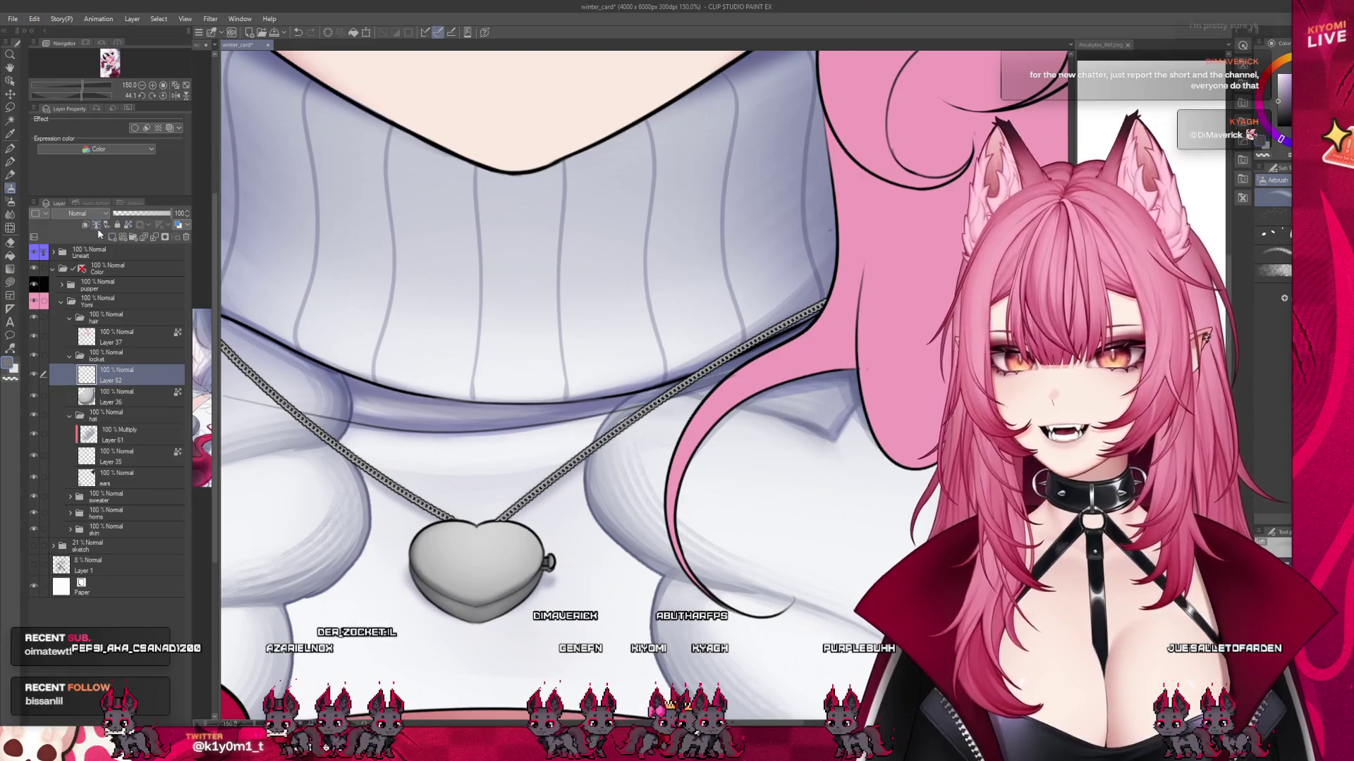
{"action": "left_click", "coordinate": [77, 213]}
{"action": "left_click", "coordinate": [78, 244]}
{"action": "left_click", "coordinate": [10, 161]}
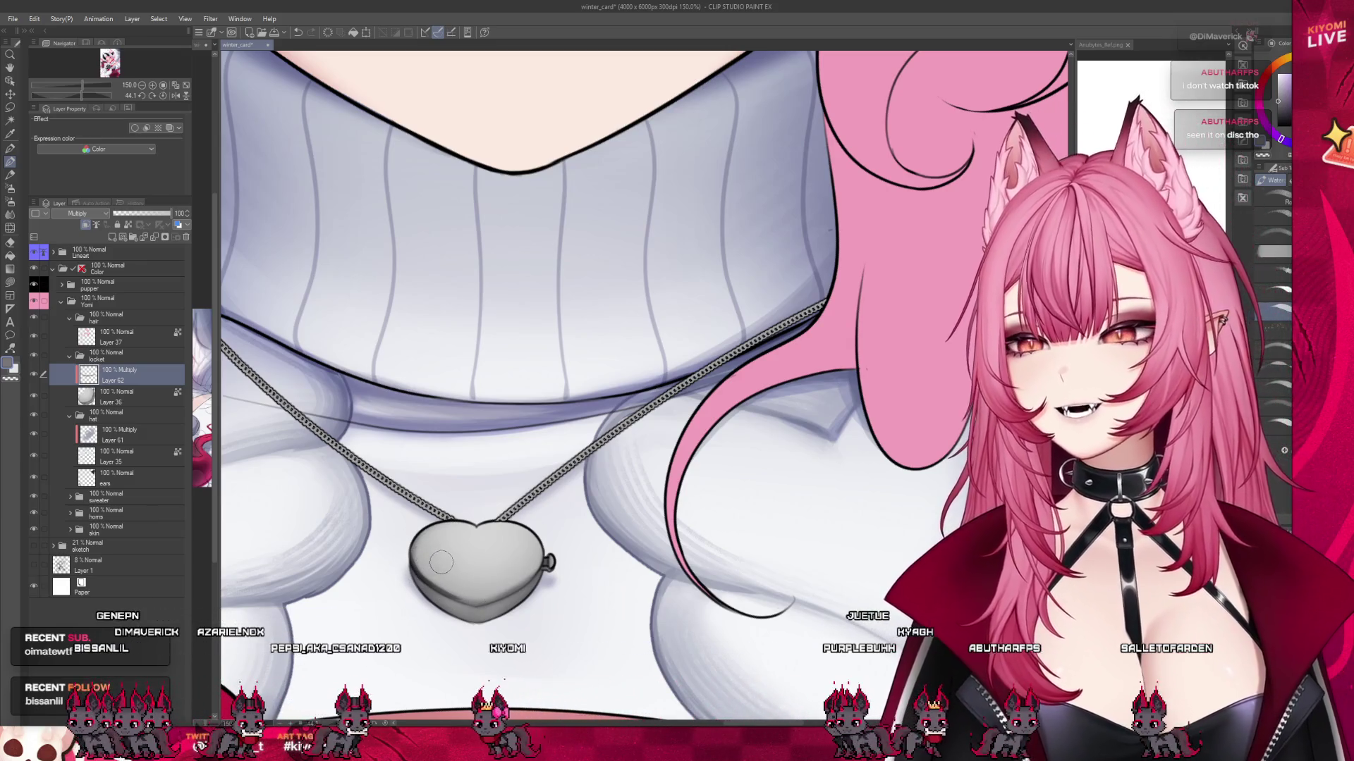
{"action": "left_click_drag", "start_coordinate": [440, 580], "coordinate": [454, 588]}
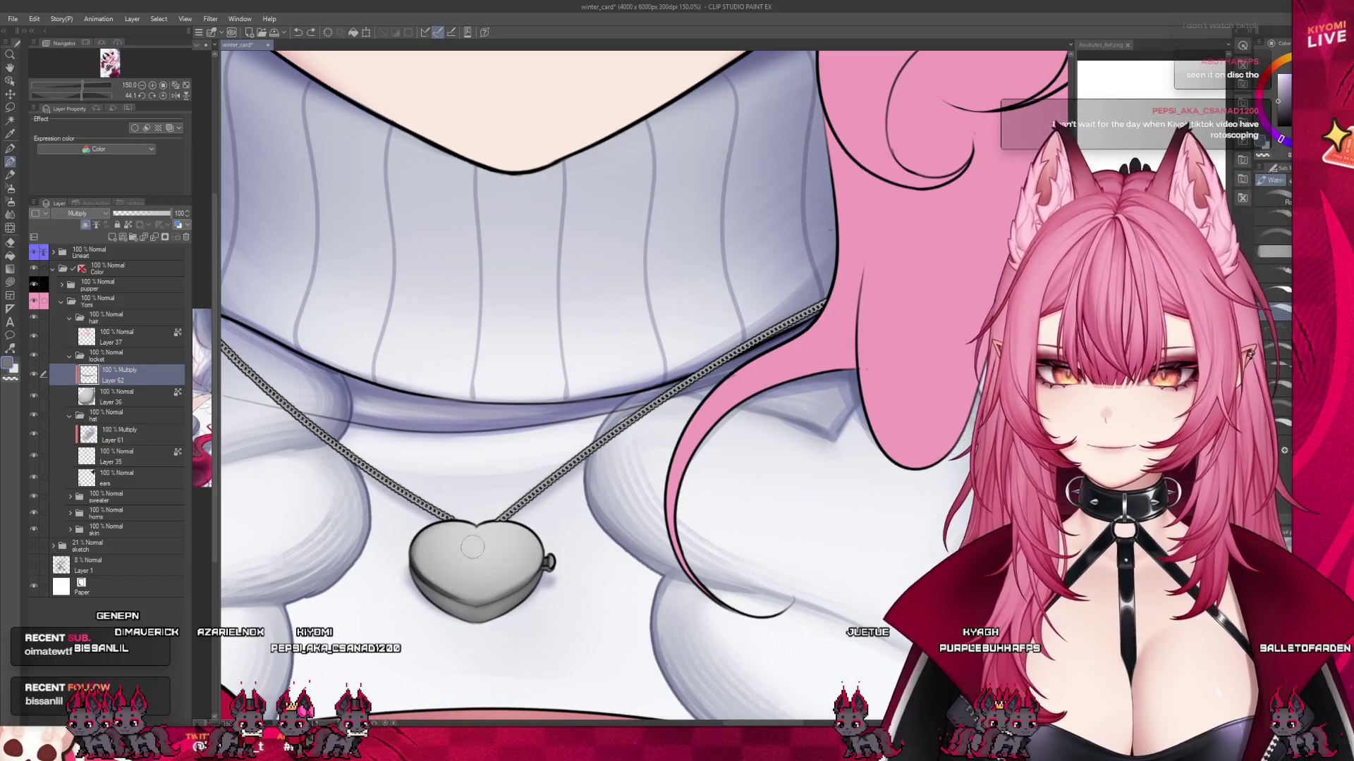
Add Layer 63 with a black Edge border effect of thickness 1.0.
{"action": "left_click", "coordinate": [112, 236]}
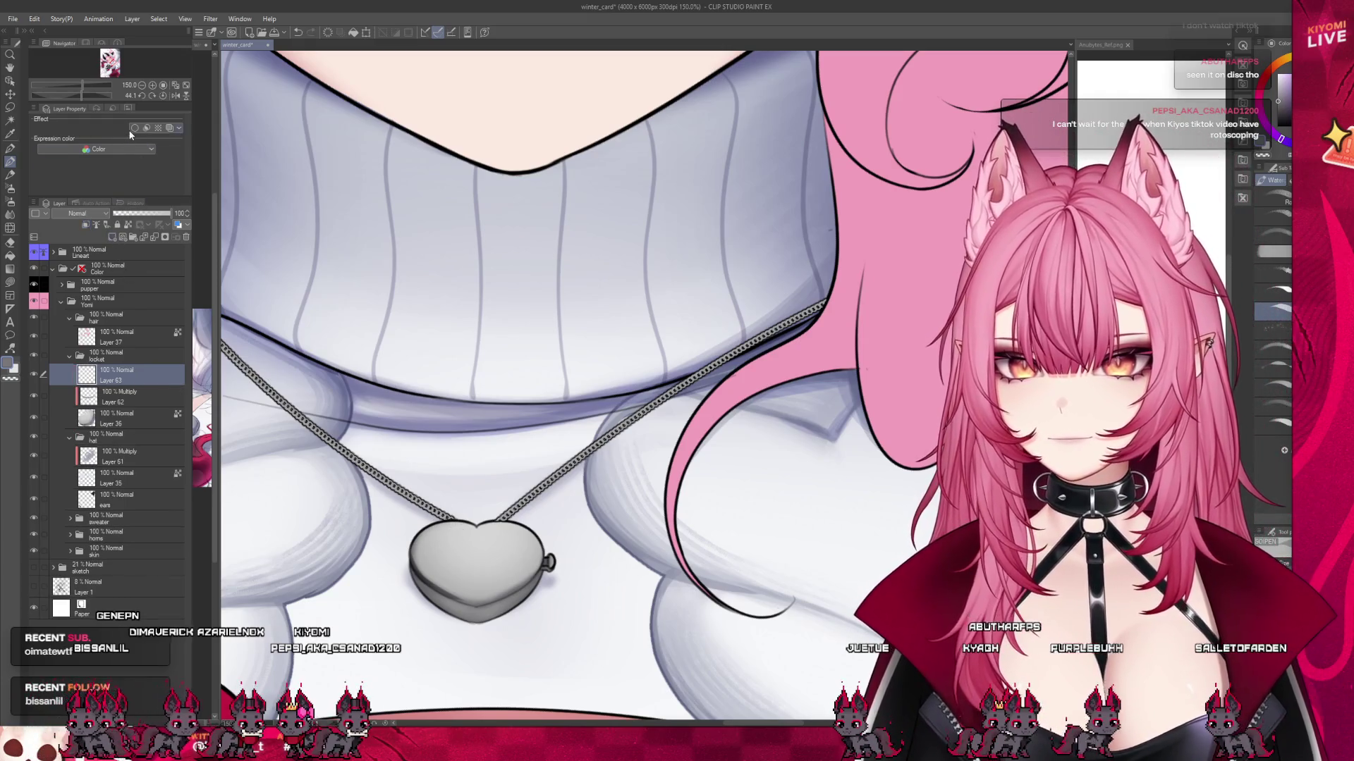
{"action": "left_click", "coordinate": [135, 128]}
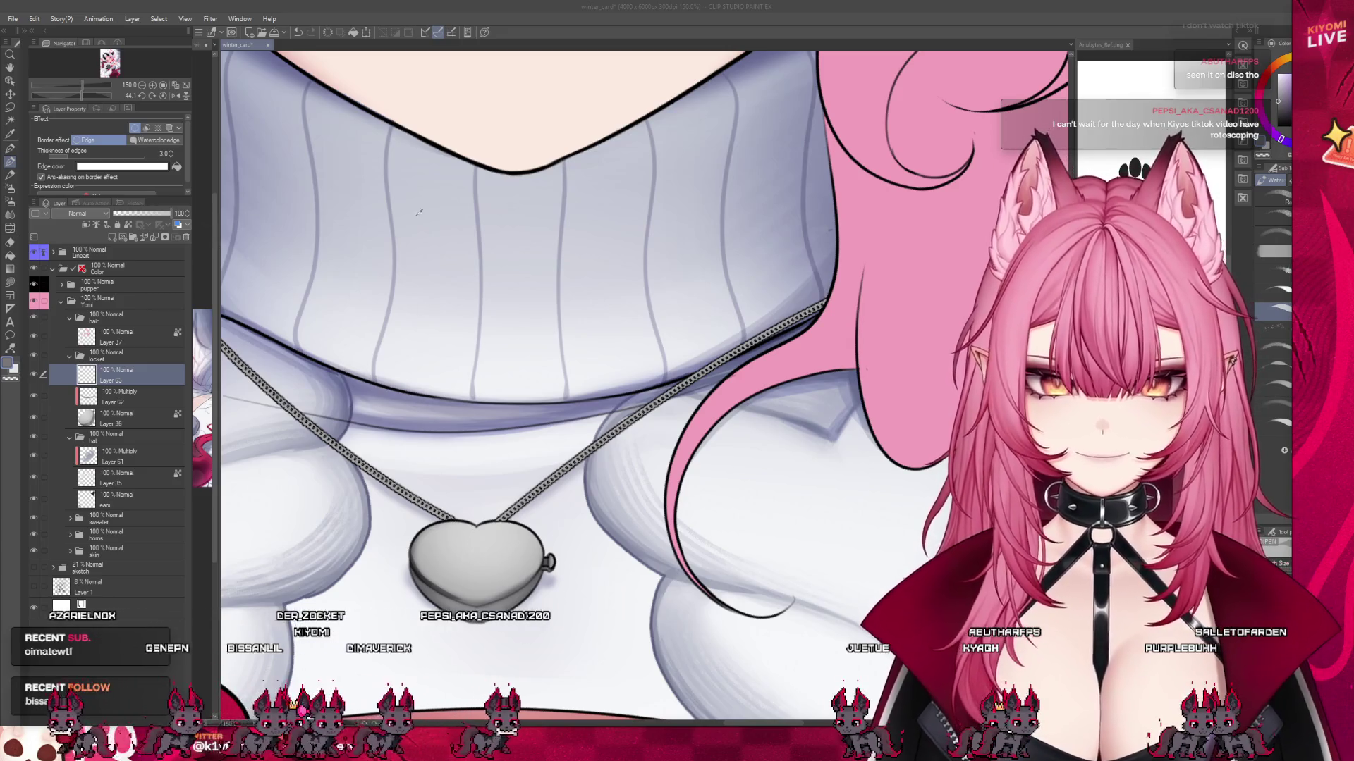
{"action": "left_click", "coordinate": [172, 155]}
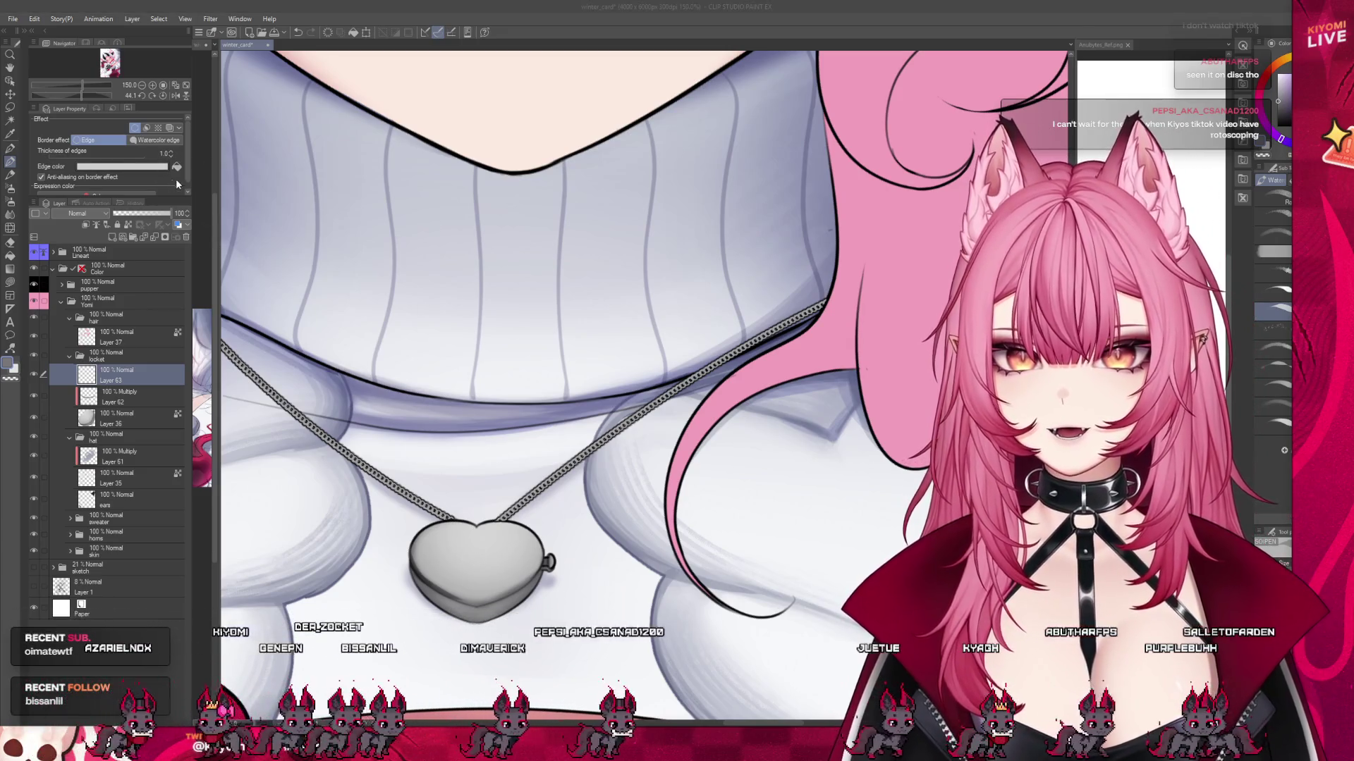
{"action": "left_click", "coordinate": [176, 167]}
Try drawing an inner heart outline on the locket with the pen, undoing both attempts.
{"action": "key", "text": "p"}
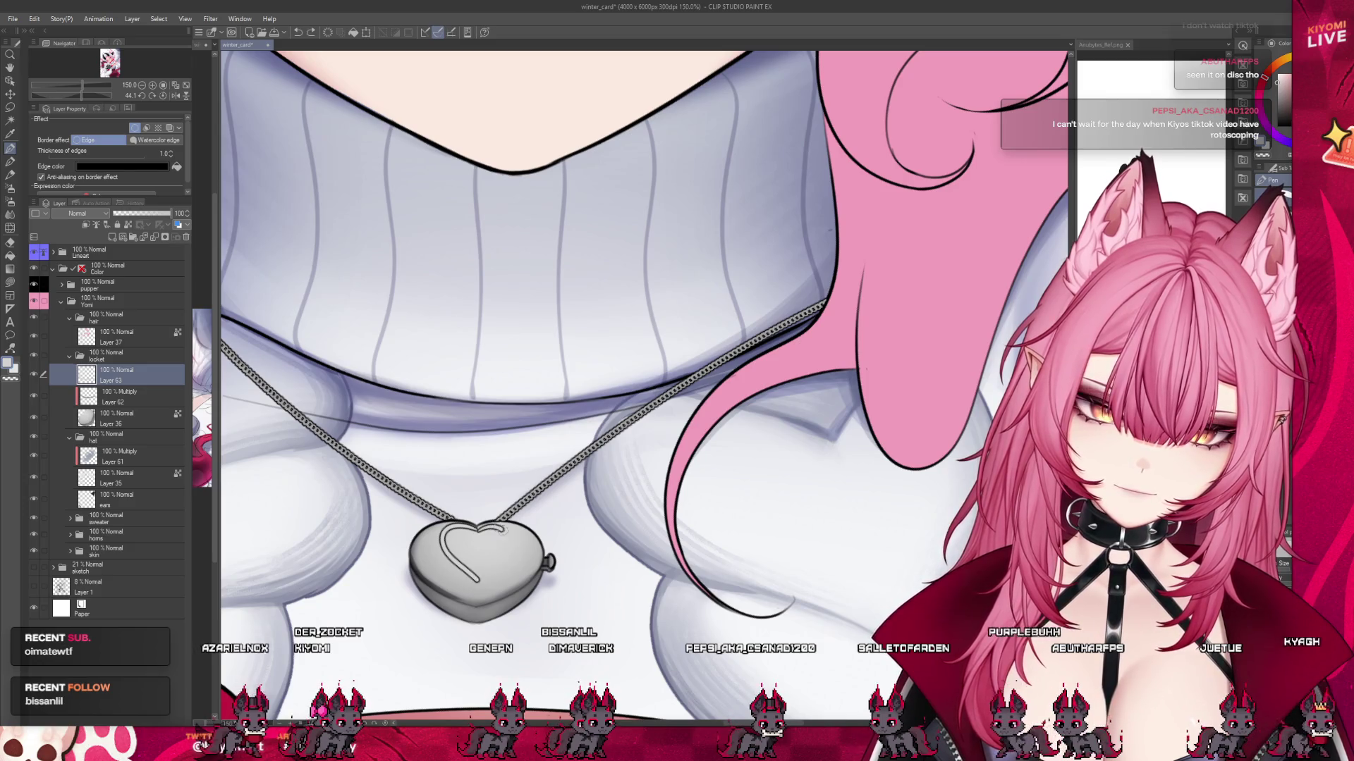
{"action": "left_click_drag", "start_coordinate": [501, 530], "coordinate": [480, 583]}
{"action": "key", "text": "ctrl+z"}
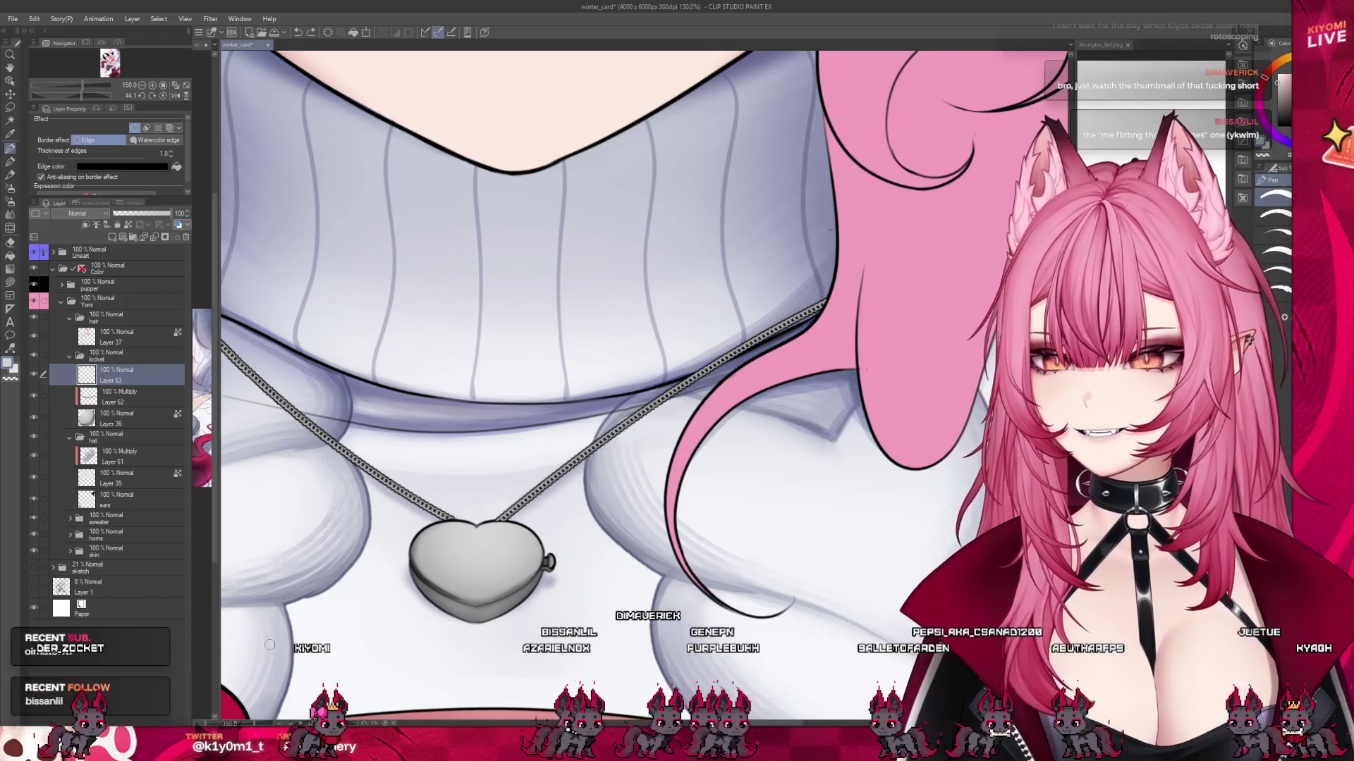
{"action": "scroll", "coordinate": [426, 610], "scroll_direction": "up", "scroll_amount": 3}
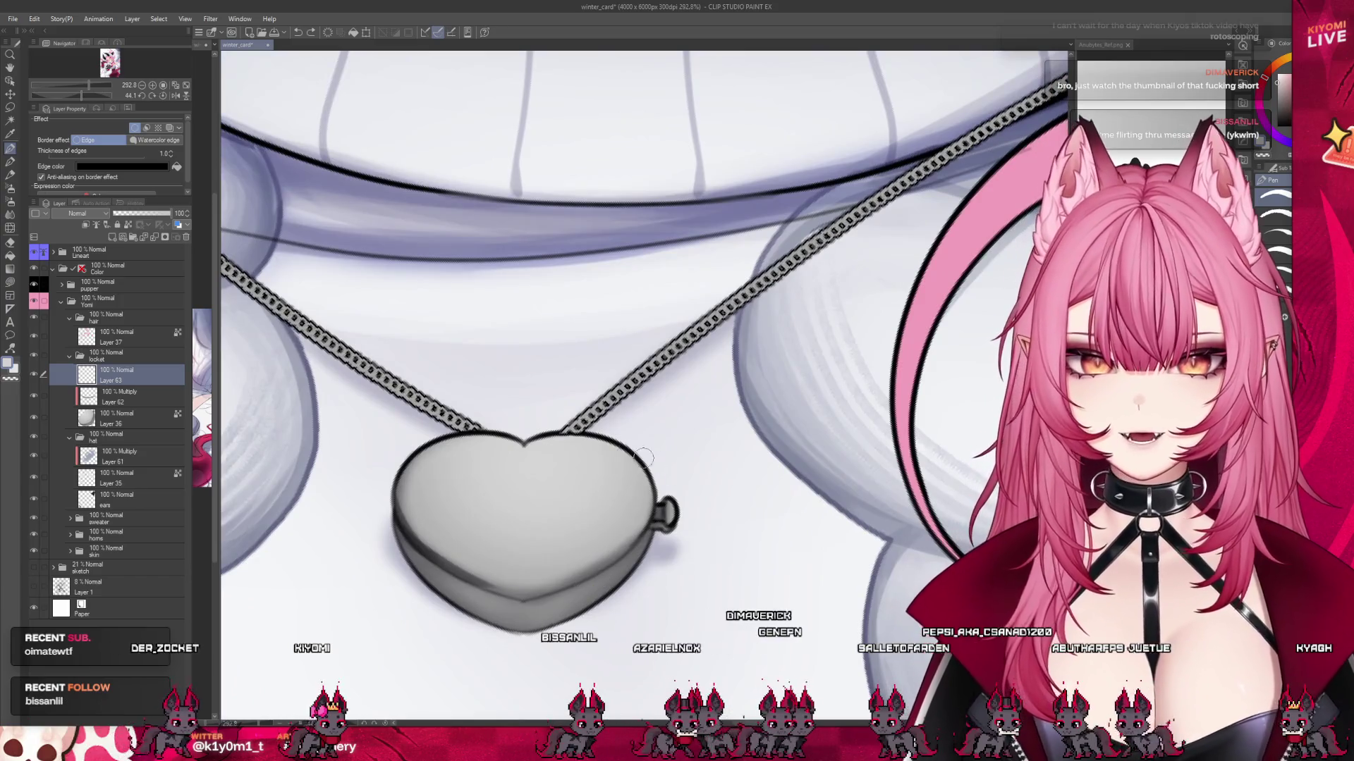
{"action": "mouse_move", "coordinate": [527, 467]}
{"action": "left_mouse_down"}
{"action": "mouse_move", "coordinate": [603, 471]}
{"action": "mouse_move", "coordinate": [497, 578]}
{"action": "left_mouse_up"}
{"action": "key", "text": "ctrl+z"}
{"action": "key", "text": "ctrl+z"}
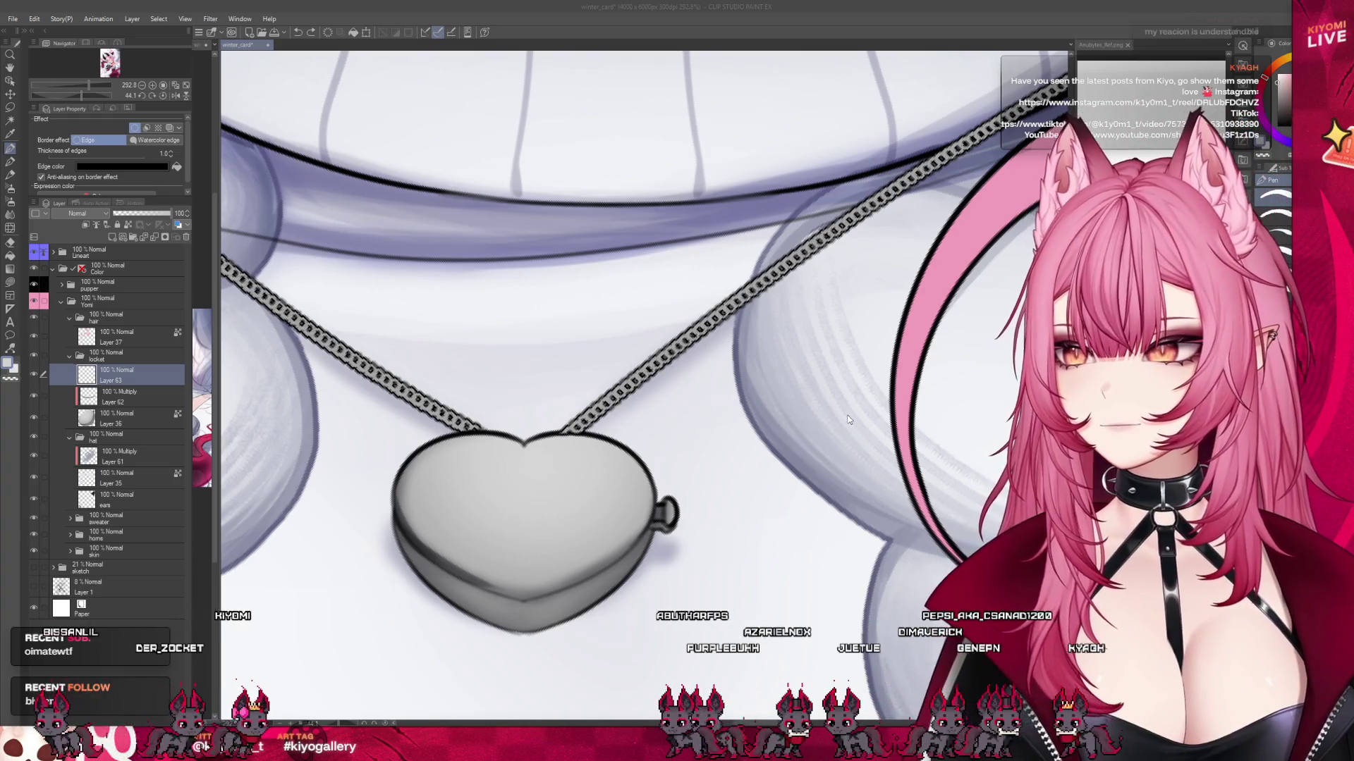
{"action": "scroll", "coordinate": [847, 415], "scroll_direction": "up", "scroll_amount": 2}
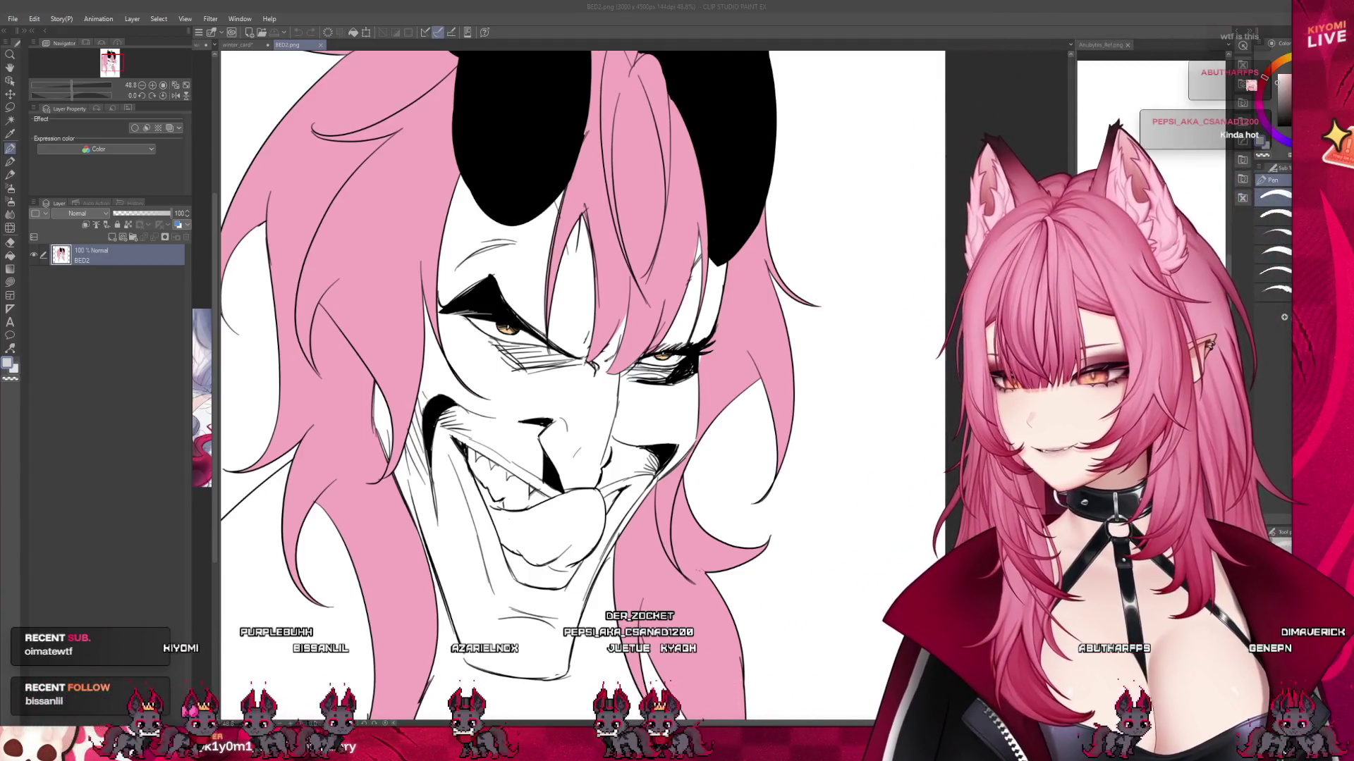
Zoom out on BED2.png, bring up BED1.png from the File menu, then close BED1.png.
{"action": "scroll", "coordinate": [432, 579], "scroll_direction": "down", "scroll_amount": 2}
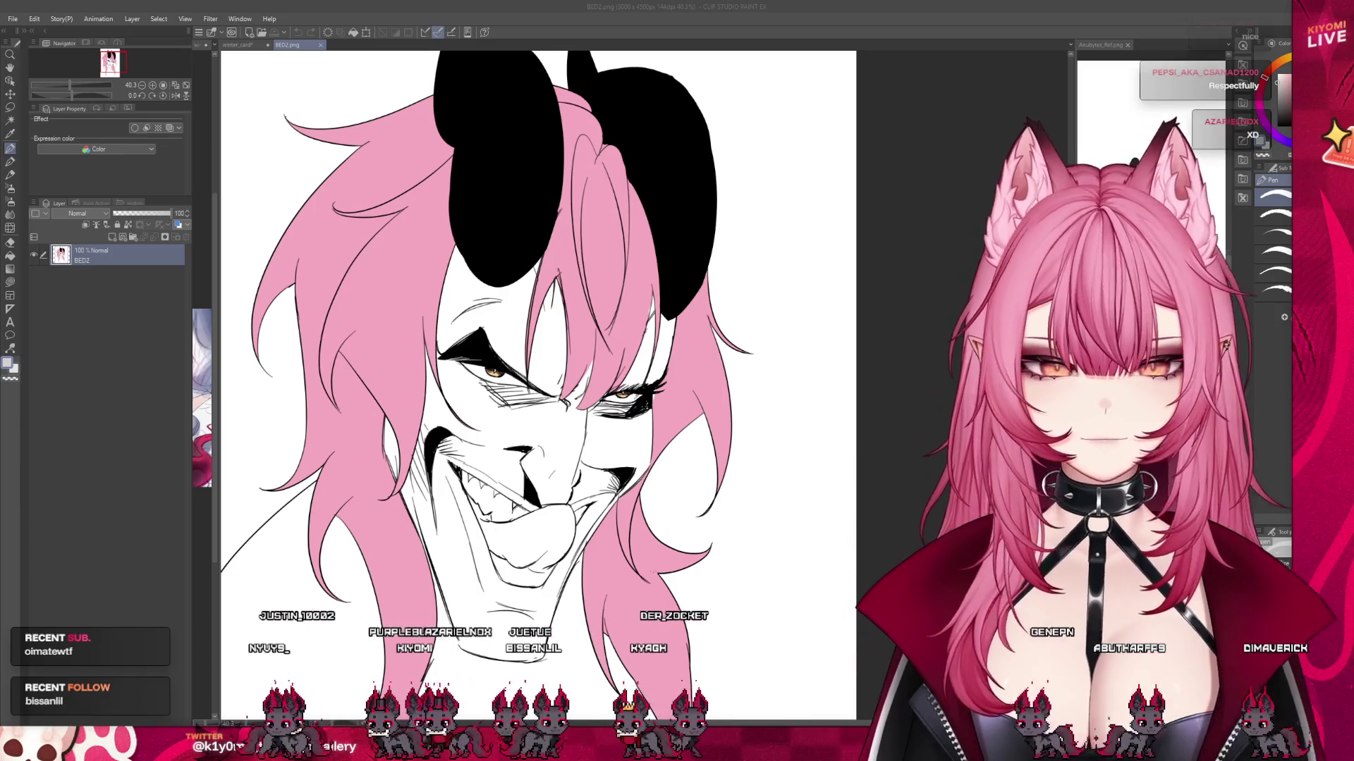
{"action": "scroll", "coordinate": [360, 287], "scroll_direction": "down", "scroll_amount": 1}
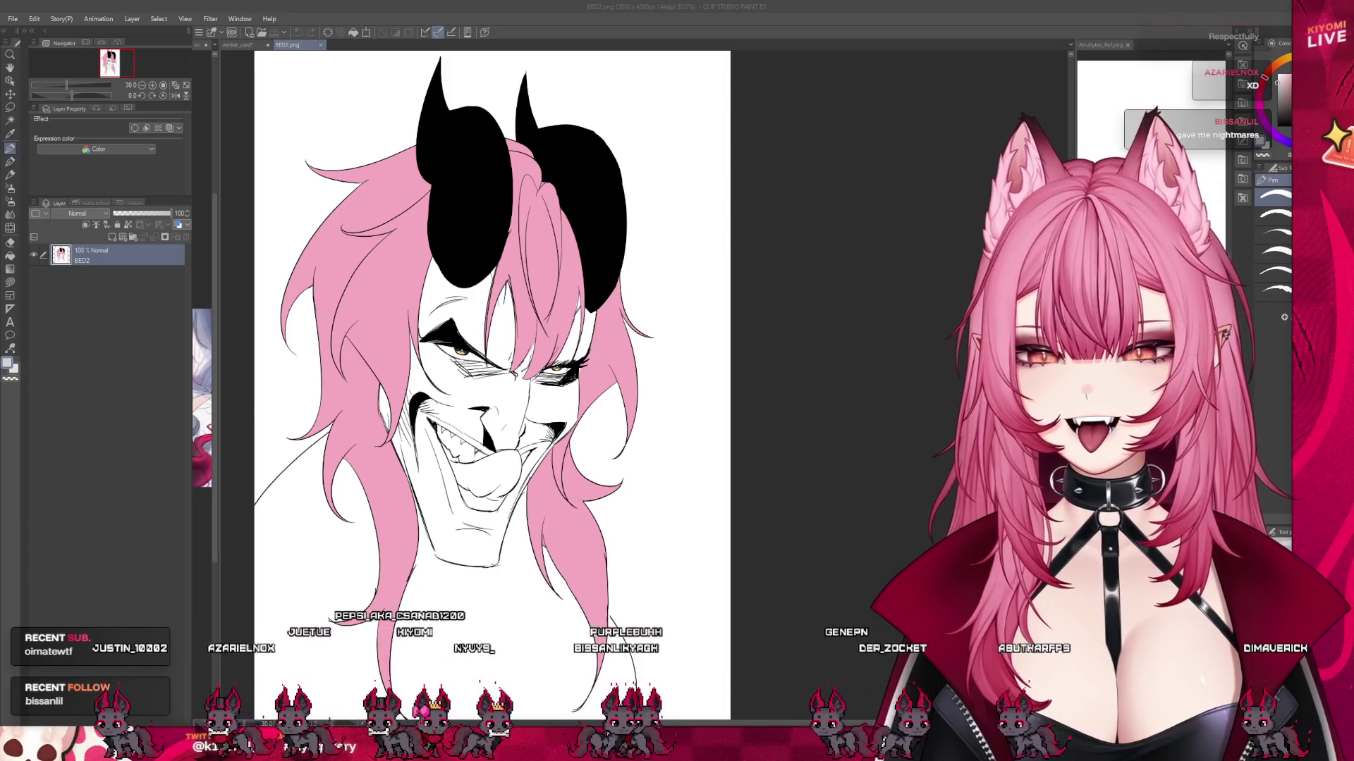
{"action": "left_click", "coordinate": [25, 66]}
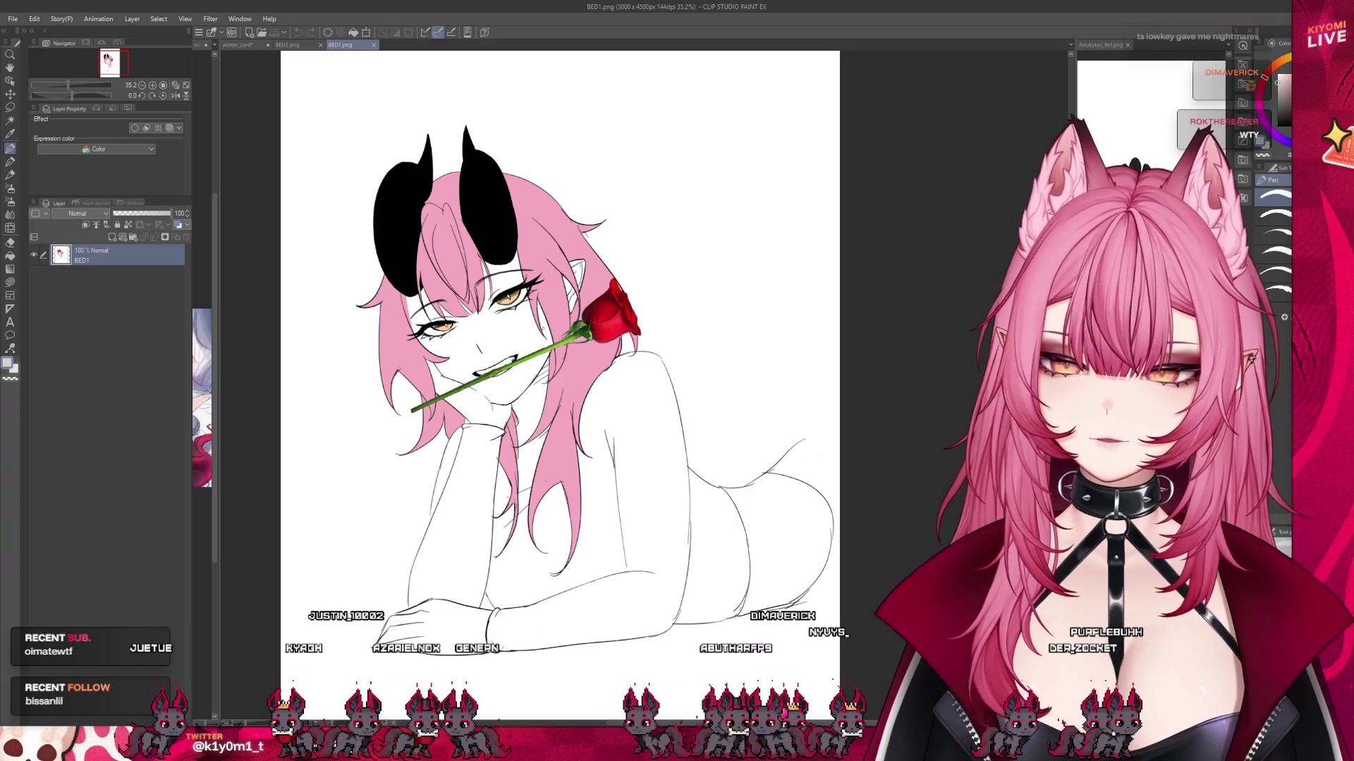
{"action": "left_click", "coordinate": [373, 45]}
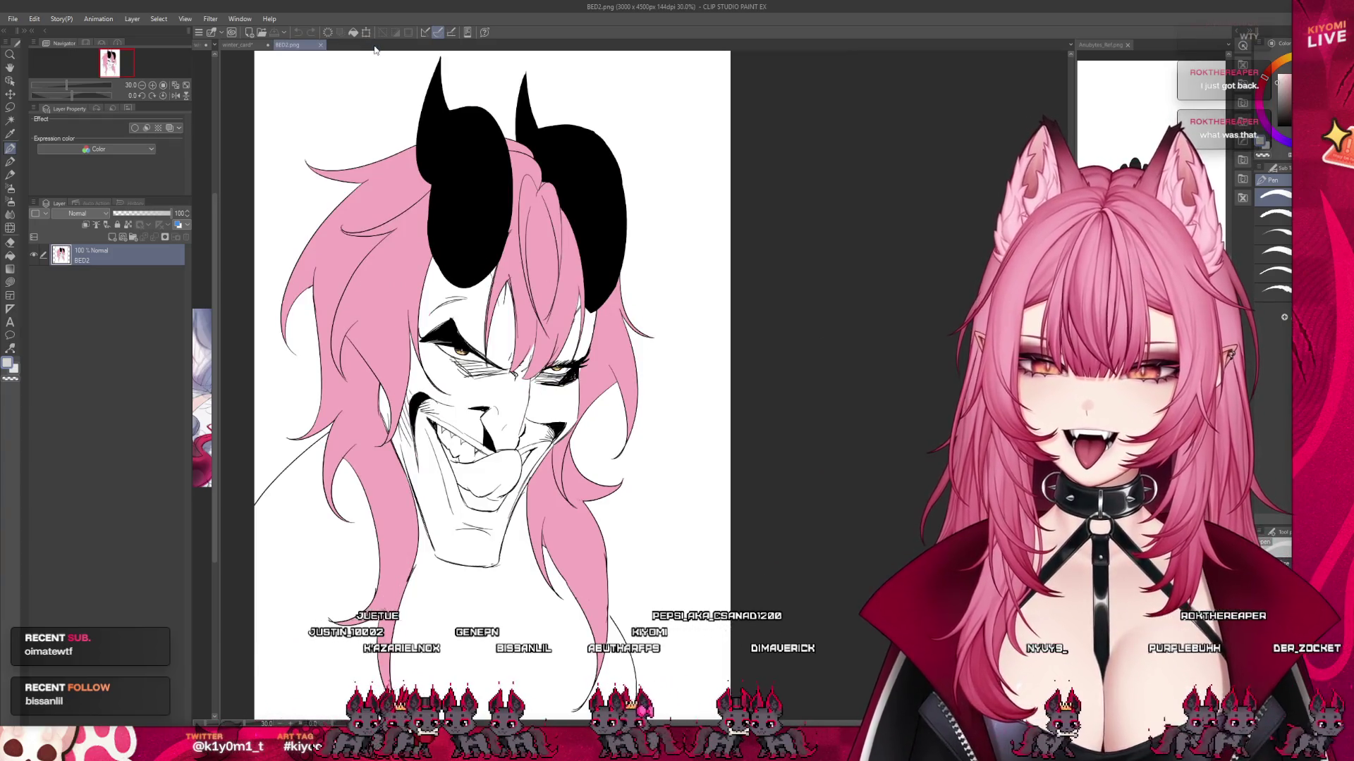
Close BED2.png to return to the winter card and redraw the locket's highlight curve slightly larger.
{"action": "left_click", "coordinate": [321, 44]}
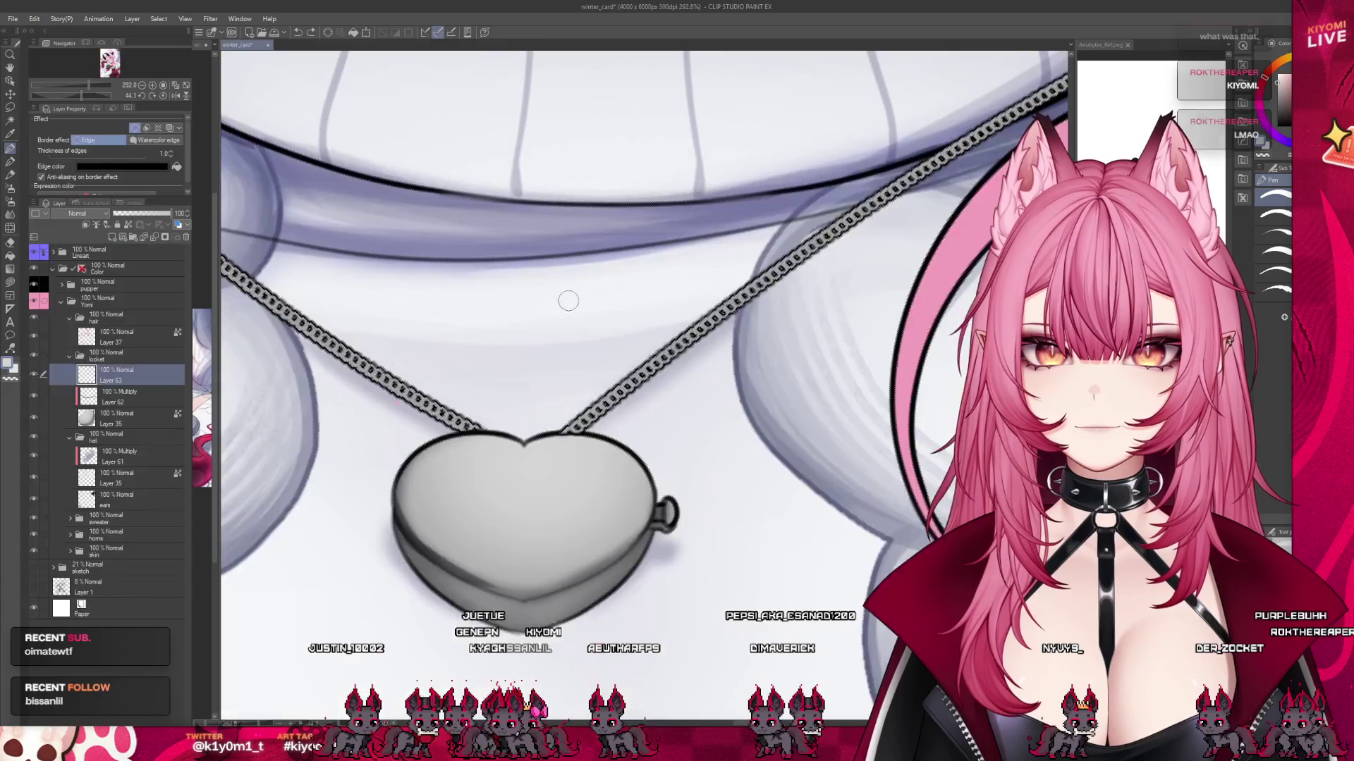
{"action": "scroll", "coordinate": [419, 352], "scroll_direction": "up", "scroll_amount": 3}
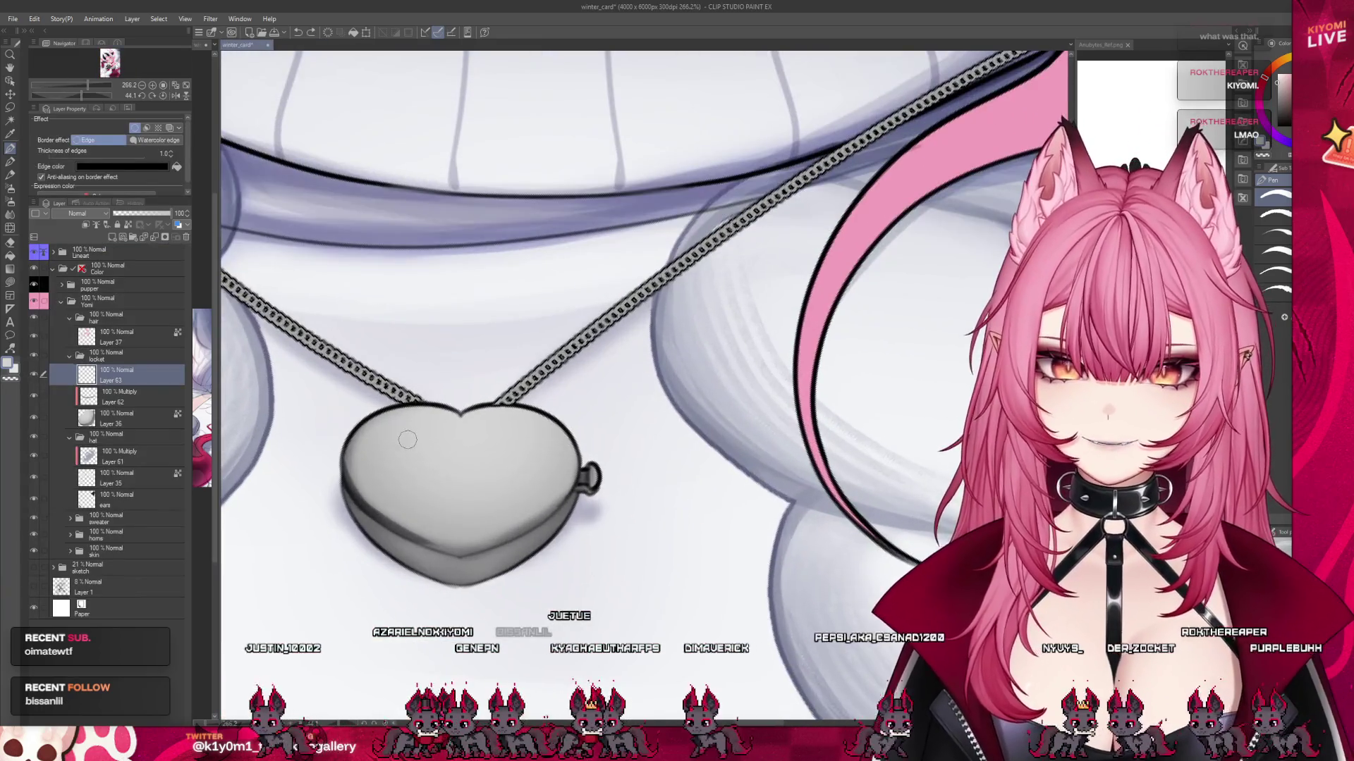
{"action": "scroll", "coordinate": [449, 442], "scroll_direction": "up", "scroll_amount": 1}
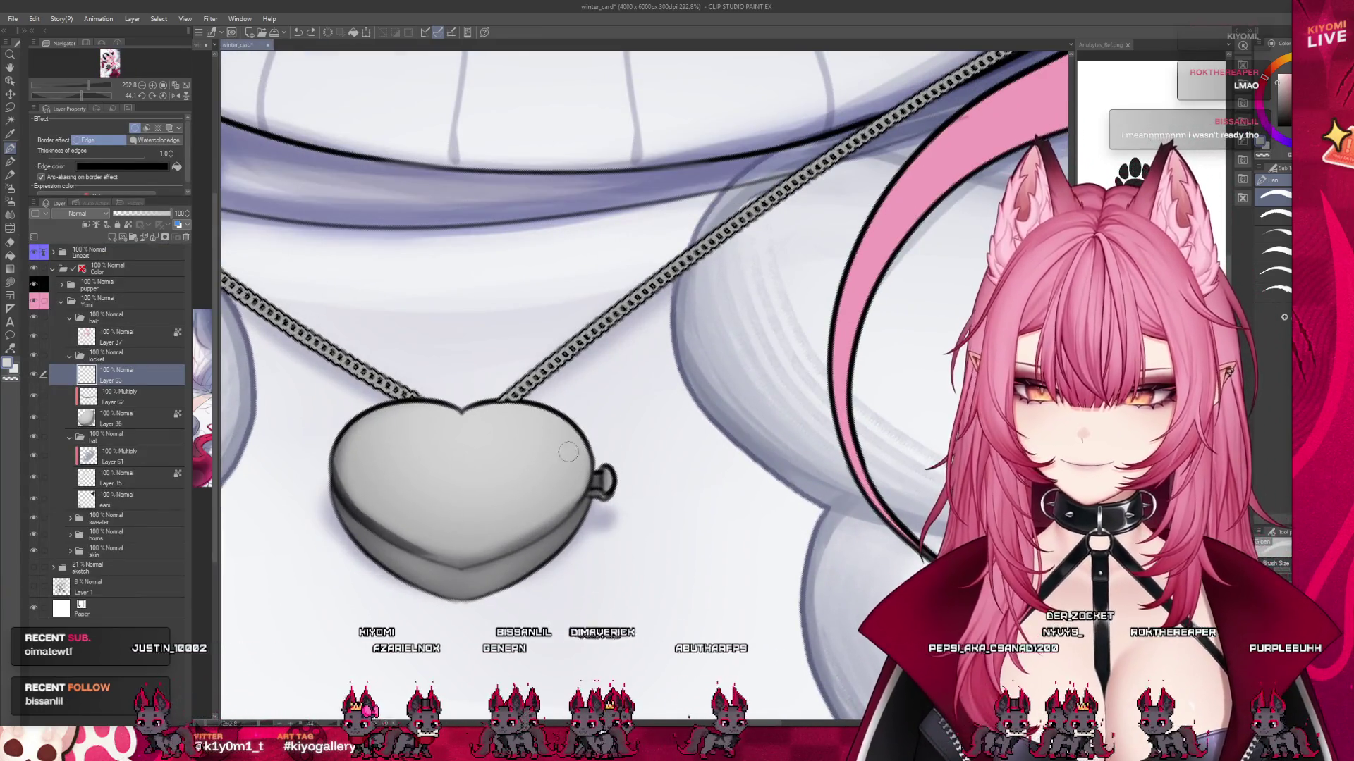
{"action": "key", "text": "ctrl+z"}
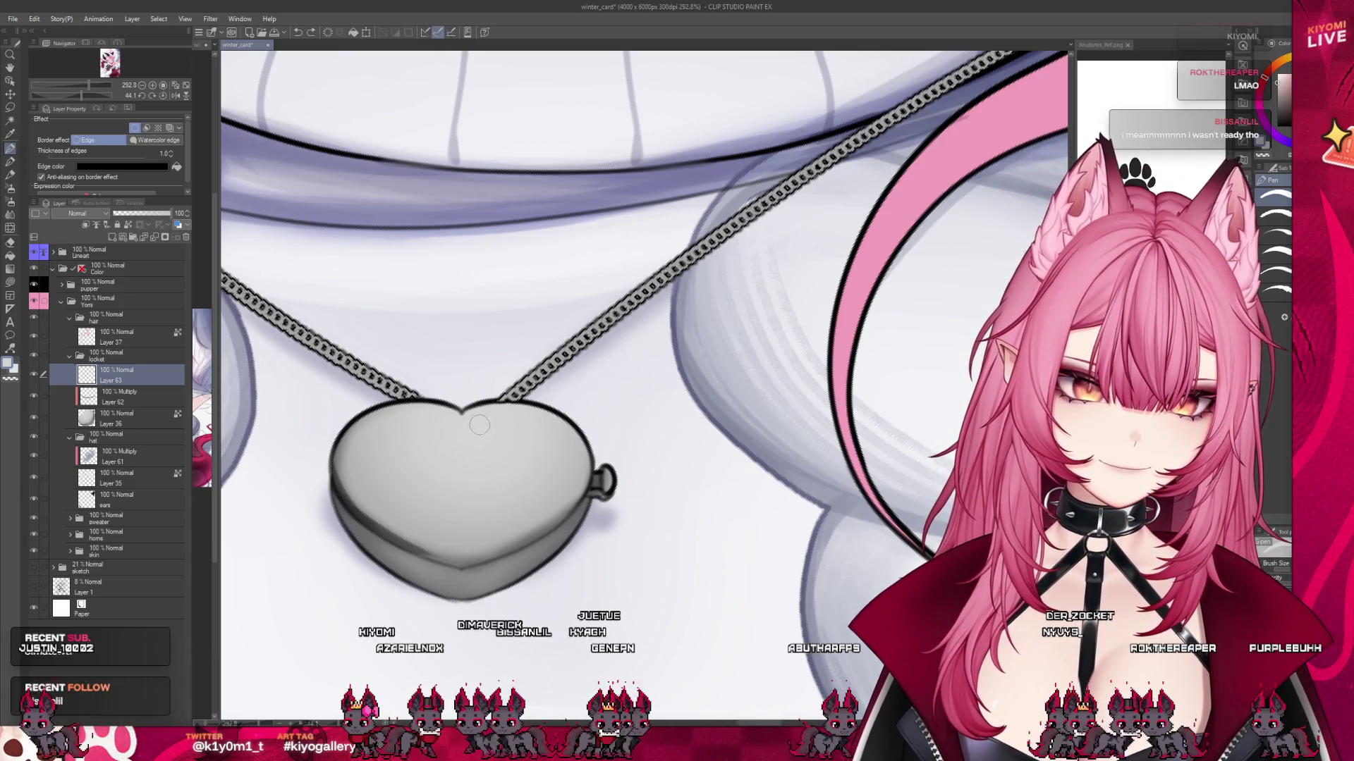
{"action": "mouse_move", "coordinate": [465, 427]}
{"action": "left_mouse_down"}
{"action": "mouse_move", "coordinate": [557, 431]}
{"action": "mouse_move", "coordinate": [493, 523]}
{"action": "left_mouse_up"}
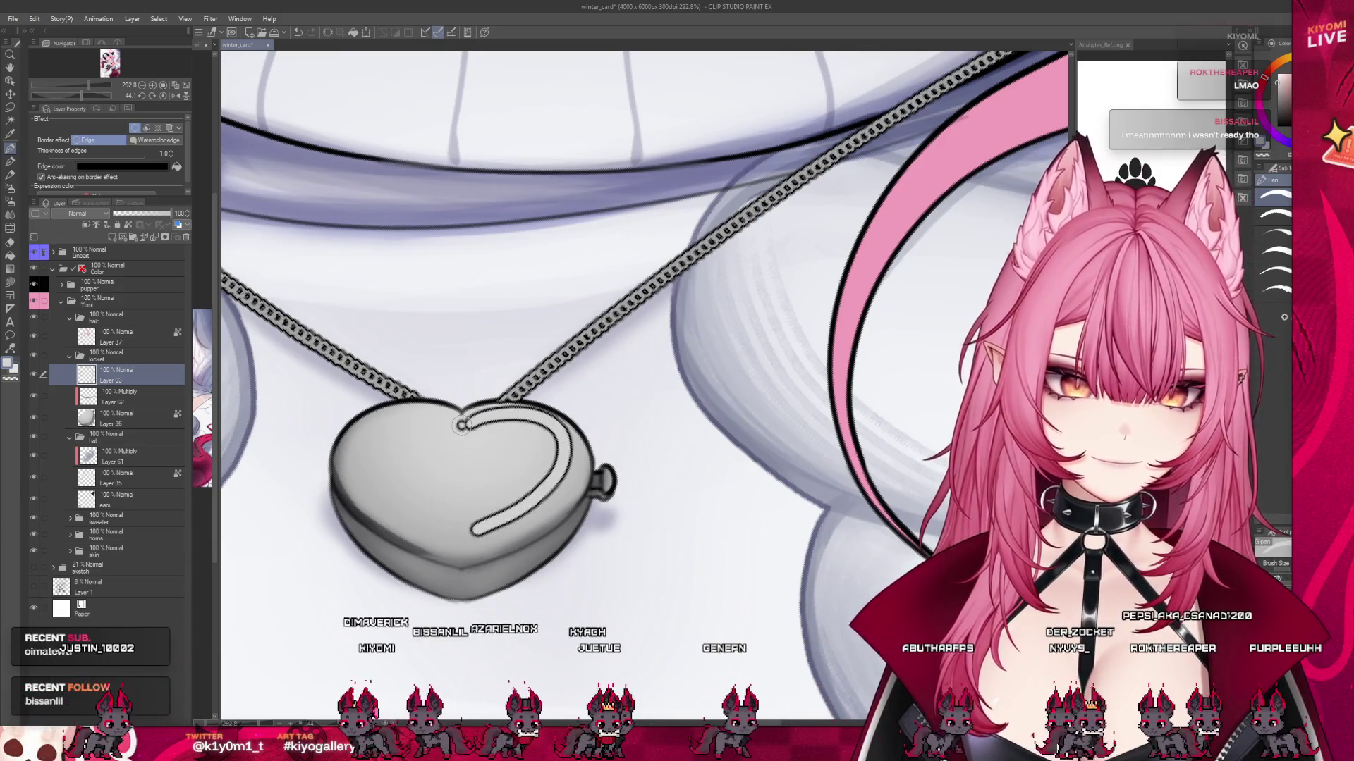
Draw the inner rim line down the heart's left side from its top centre, retrying until it fits.
{"action": "mouse_move", "coordinate": [462, 422]}
{"action": "left_mouse_down"}
{"action": "mouse_move", "coordinate": [352, 476]}
{"action": "mouse_move", "coordinate": [451, 535]}
{"action": "left_mouse_up"}
{"action": "key", "text": "ctrl+z"}
{"action": "mouse_move", "coordinate": [445, 421]}
{"action": "left_mouse_down"}
{"action": "mouse_move", "coordinate": [374, 504]}
{"action": "mouse_move", "coordinate": [468, 531]}
{"action": "left_mouse_up"}
{"action": "key", "text": "ctrl+z"}
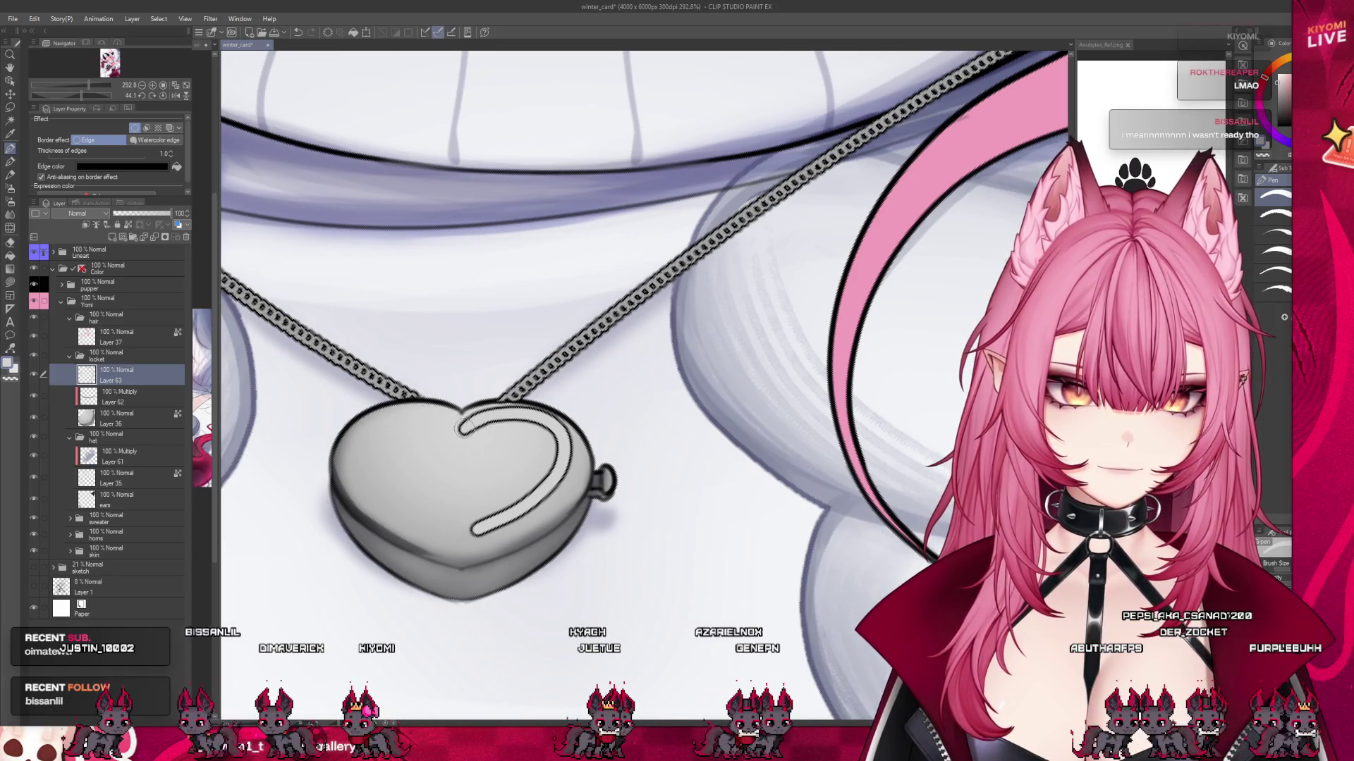
{"action": "left_click_drag", "start_coordinate": [451, 425], "coordinate": [379, 481]}
{"action": "key", "text": "ctrl+z"}
{"action": "mouse_move", "coordinate": [460, 426]}
{"action": "left_mouse_down"}
{"action": "mouse_move", "coordinate": [432, 416]}
{"action": "mouse_move", "coordinate": [409, 507]}
{"action": "left_mouse_up"}
{"action": "scroll", "coordinate": [471, 518], "scroll_direction": "down", "scroll_amount": 10}
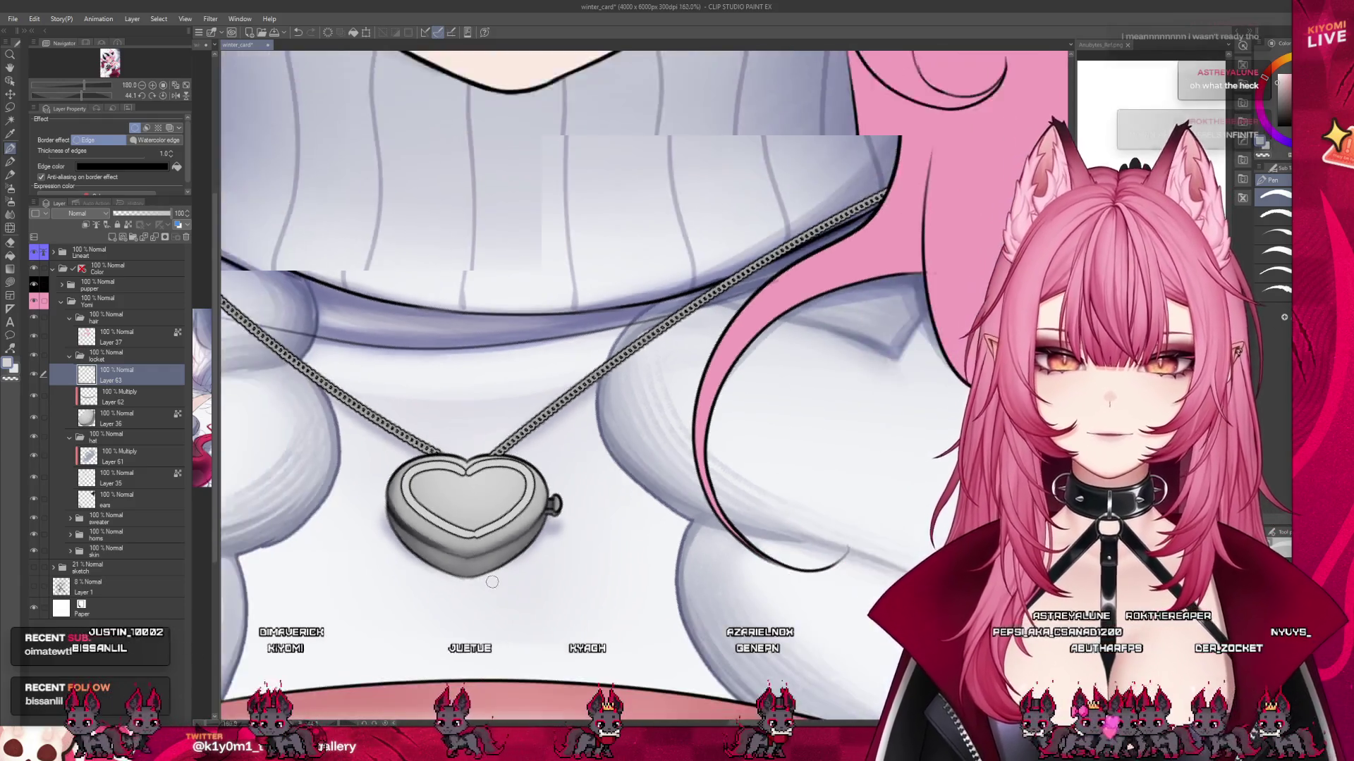
{"action": "scroll", "coordinate": [515, 561], "scroll_direction": "down", "scroll_amount": 3}
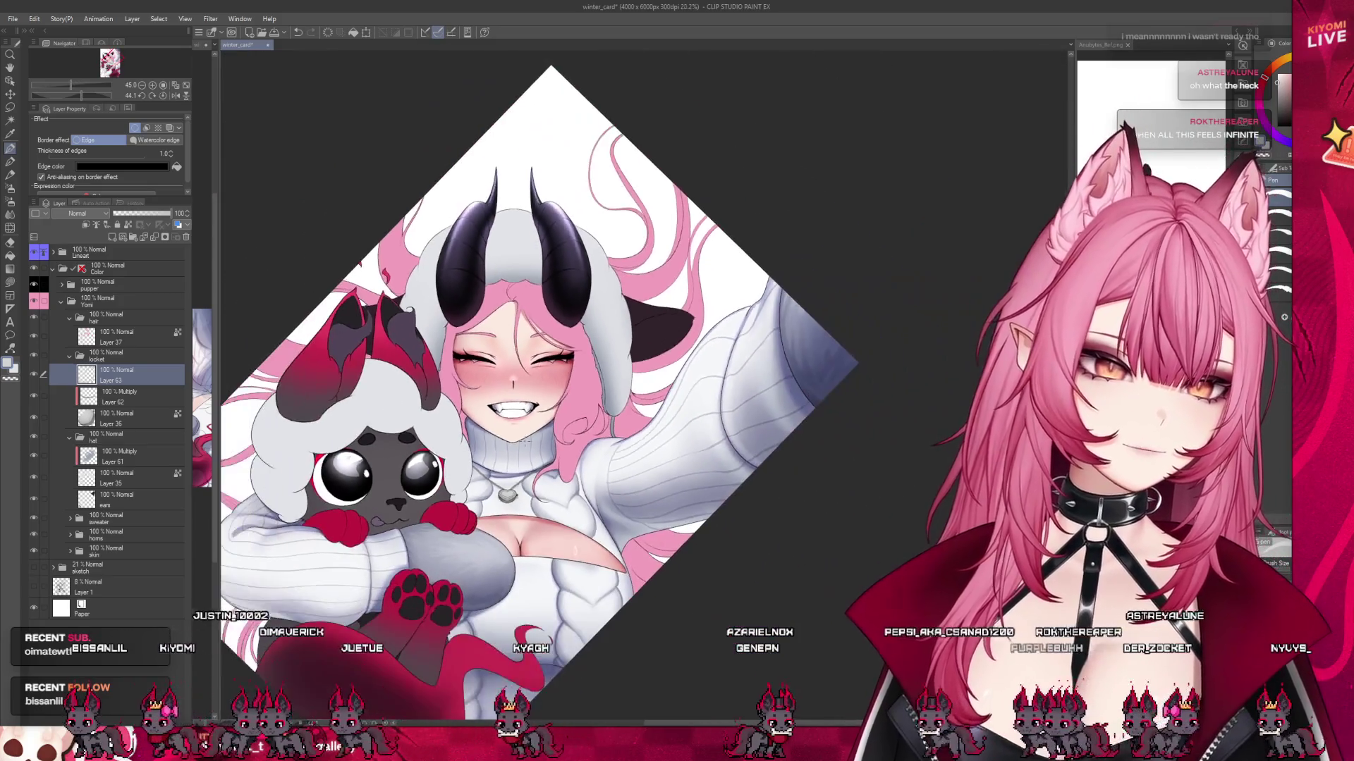
{"action": "scroll", "coordinate": [515, 560], "scroll_direction": "up", "scroll_amount": 5}
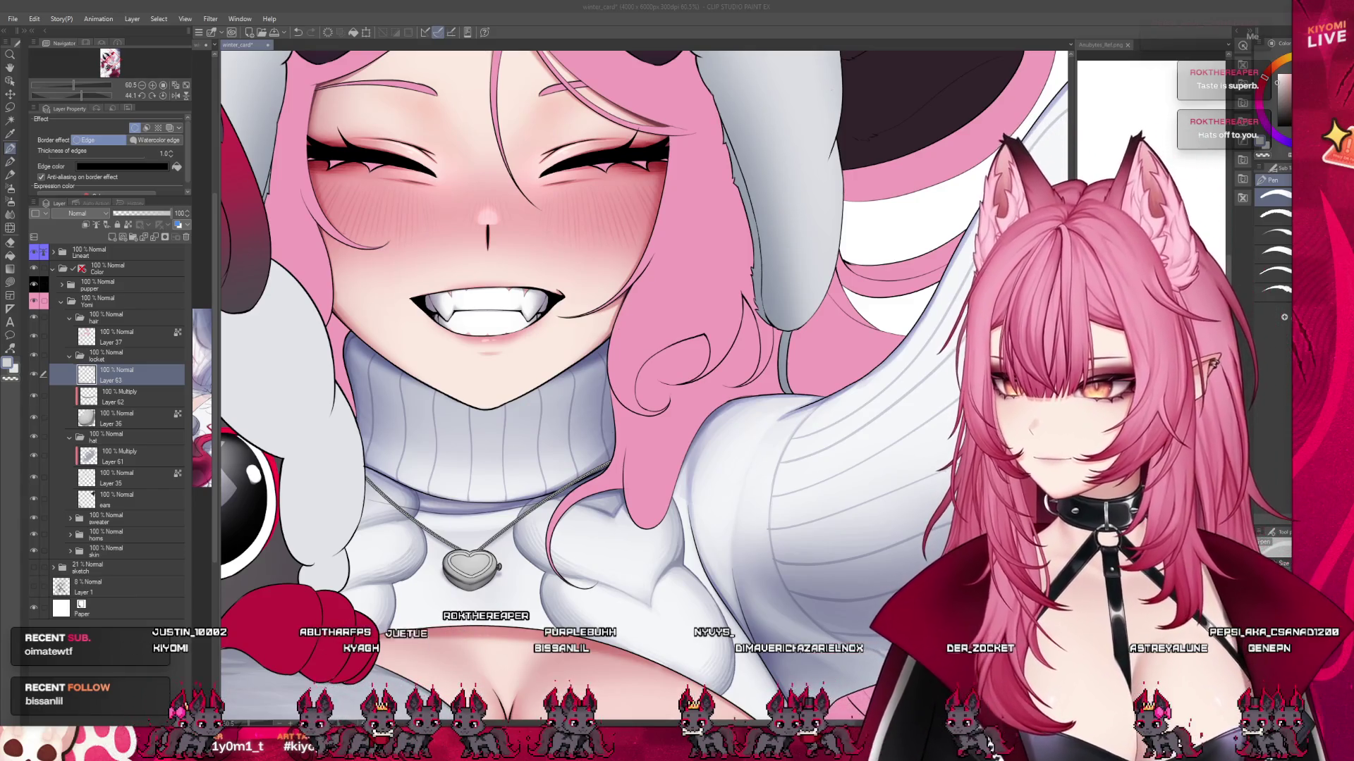
{"action": "scroll", "coordinate": [243, 231], "scroll_direction": "up", "scroll_amount": 5}
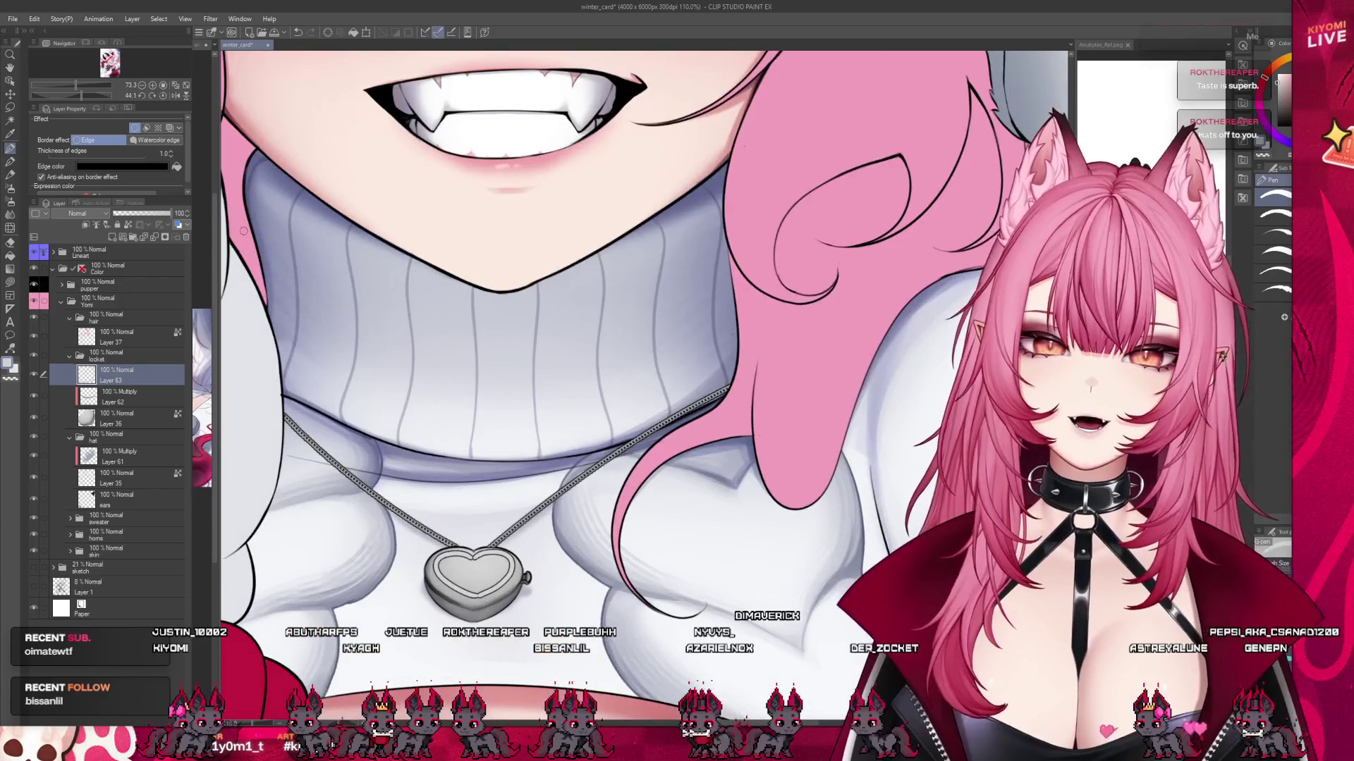
Delete the inner-rim layer and try Normal blending on Layer 62 before reverting to Multiply.
{"action": "left_click", "coordinate": [185, 237]}
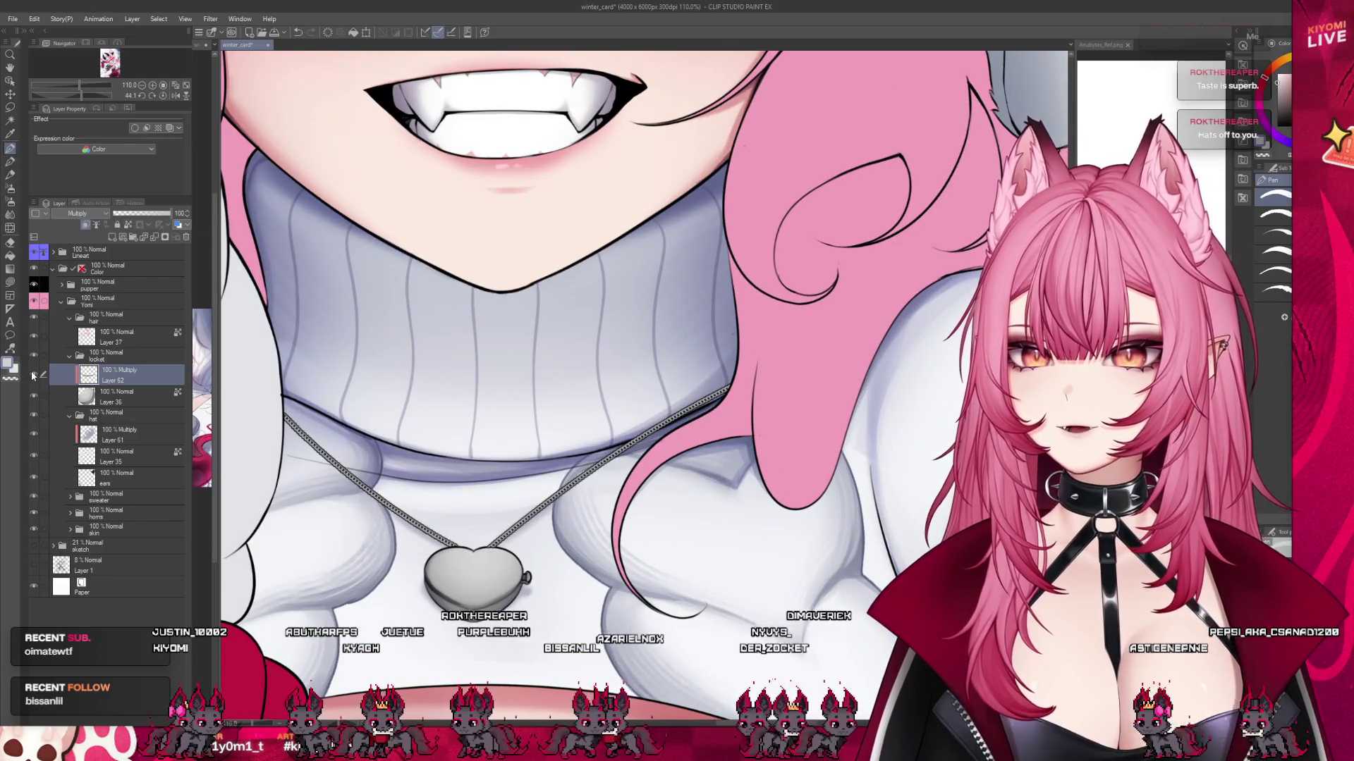
{"action": "scroll", "coordinate": [617, 599], "scroll_direction": "up", "scroll_amount": 1}
{"action": "left_click", "coordinate": [77, 213]}
{"action": "left_click", "coordinate": [74, 226]}
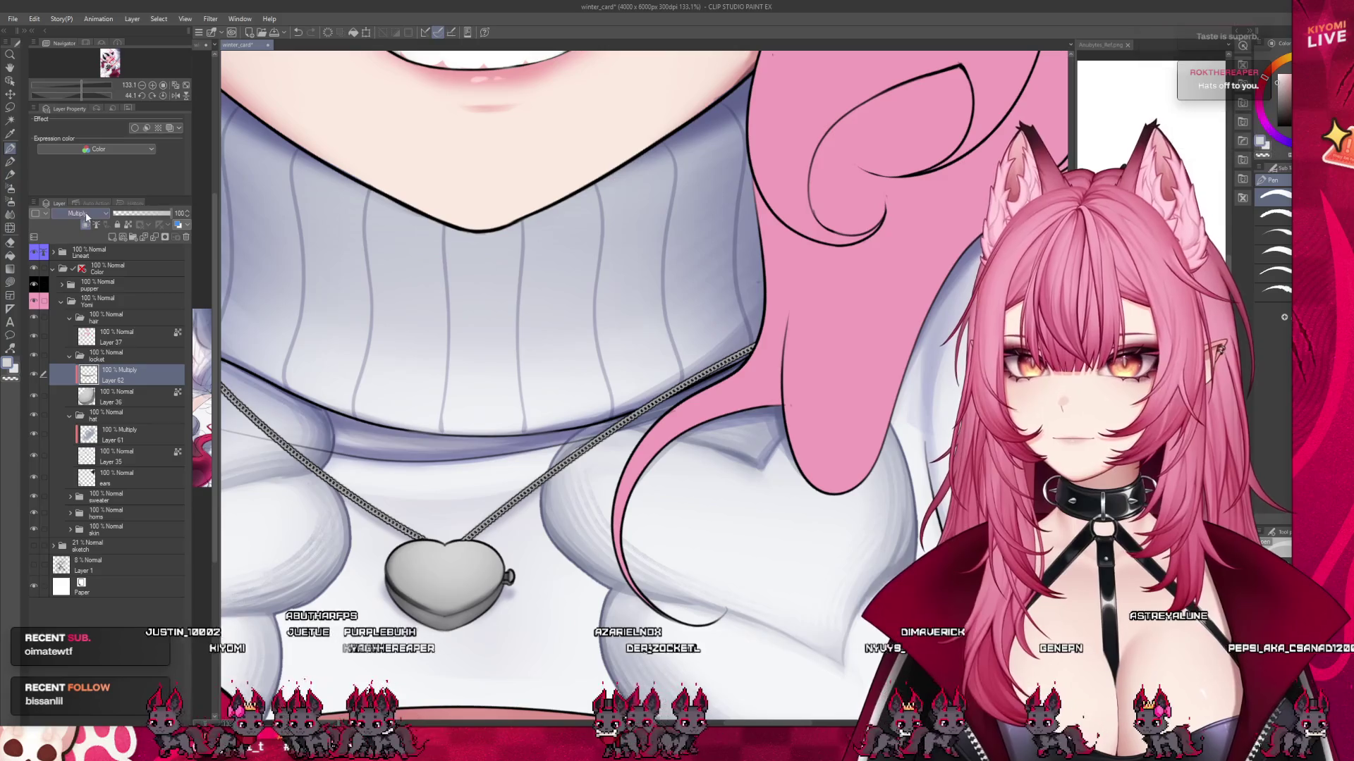
{"action": "key", "text": "ctrl+z"}
Paint grey watercolour shading on the locket's lower-left, upper-right and upper-left areas.
{"action": "key", "text": "b"}
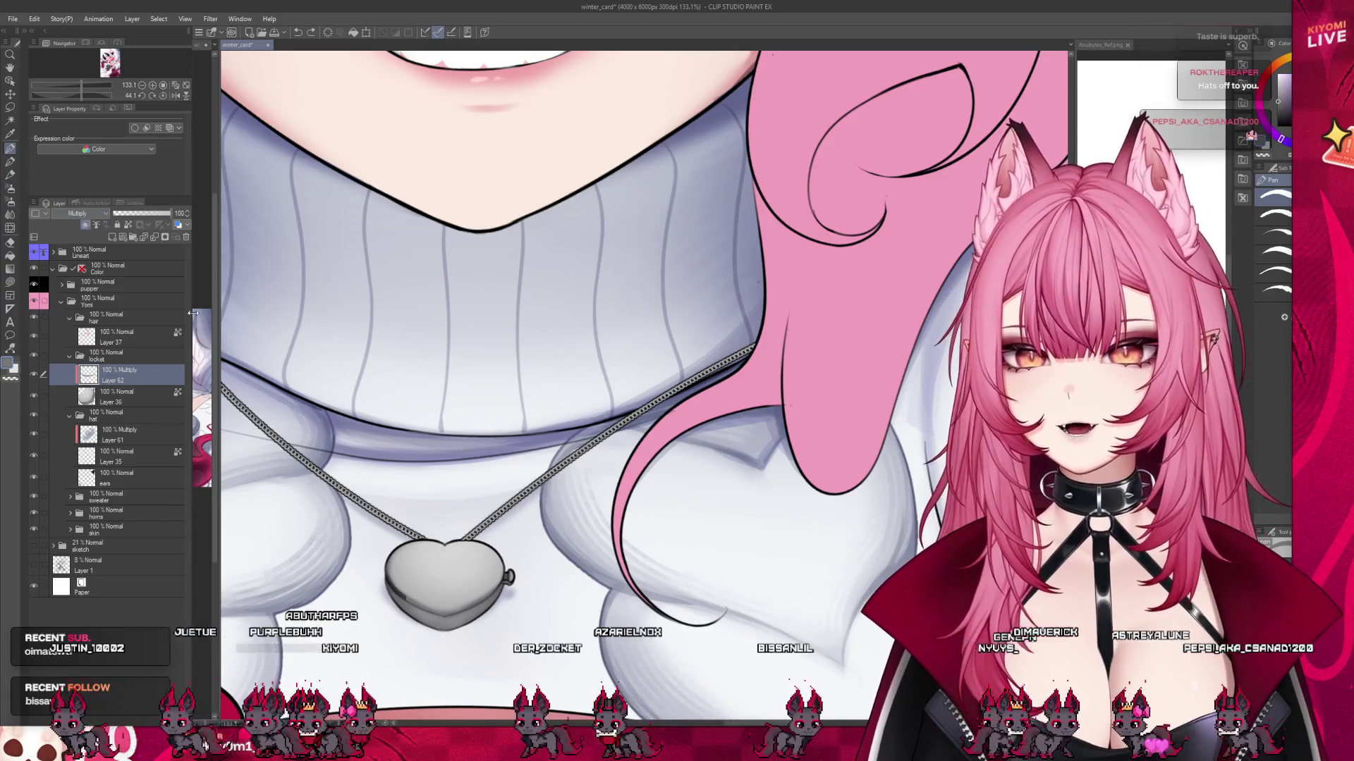
{"action": "scroll", "coordinate": [488, 592], "scroll_direction": "up", "scroll_amount": 3}
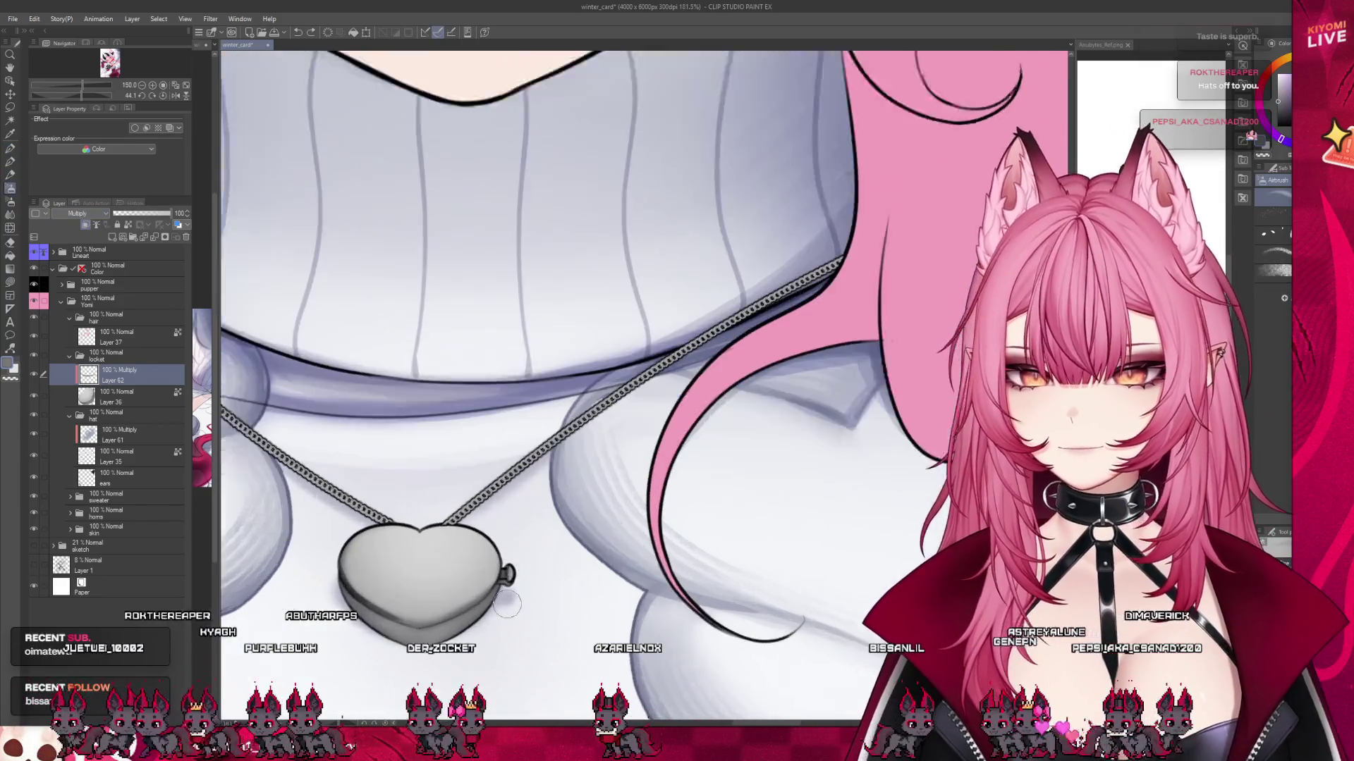
{"action": "key", "text": "b"}
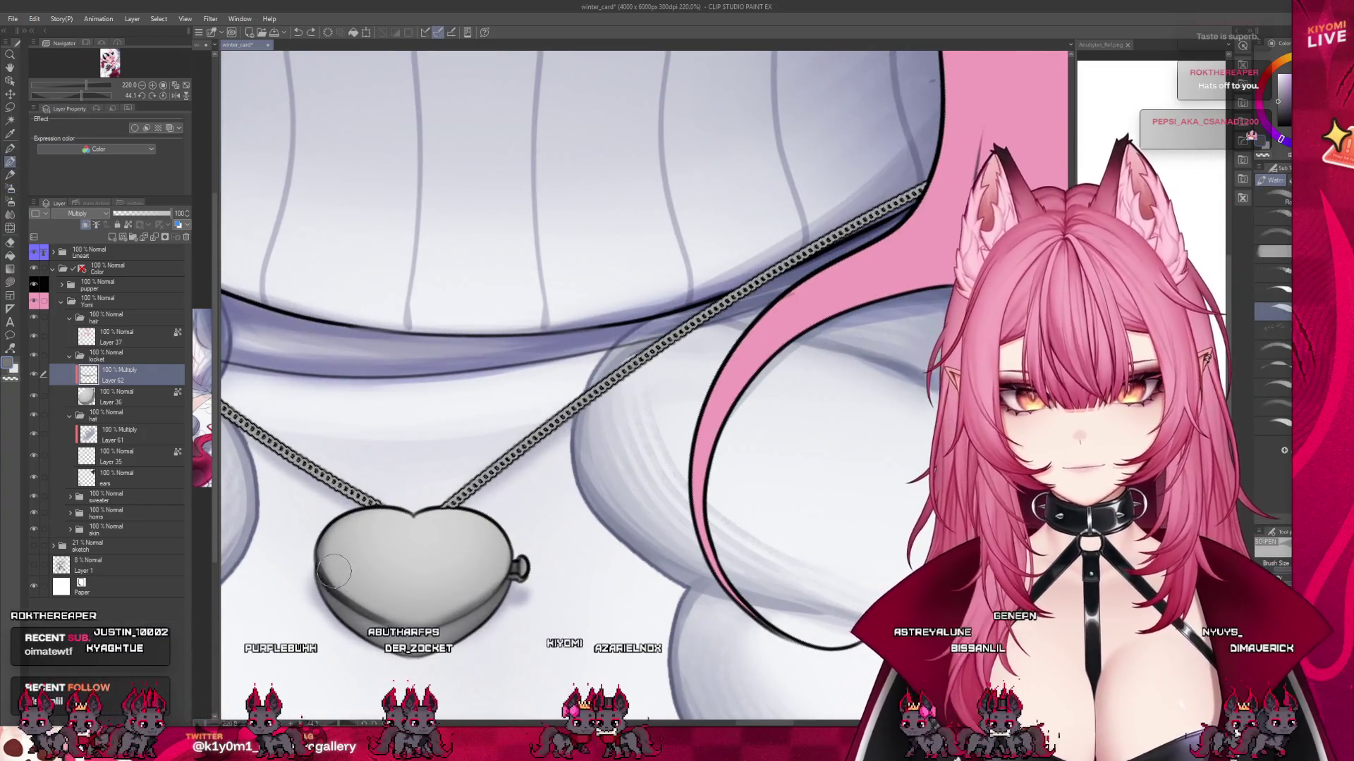
{"action": "left_click_drag", "start_coordinate": [337, 571], "coordinate": [406, 609]}
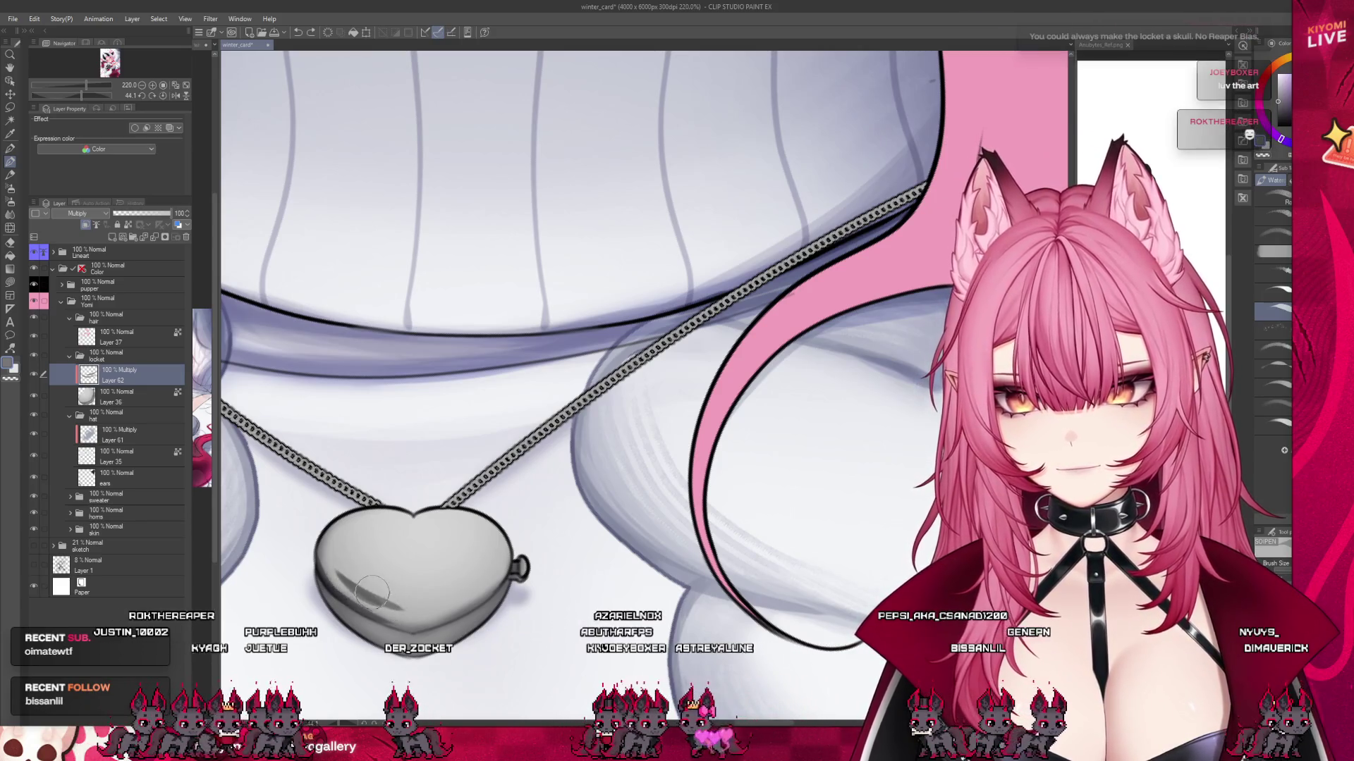
{"action": "left_click_drag", "start_coordinate": [418, 613], "coordinate": [347, 575]}
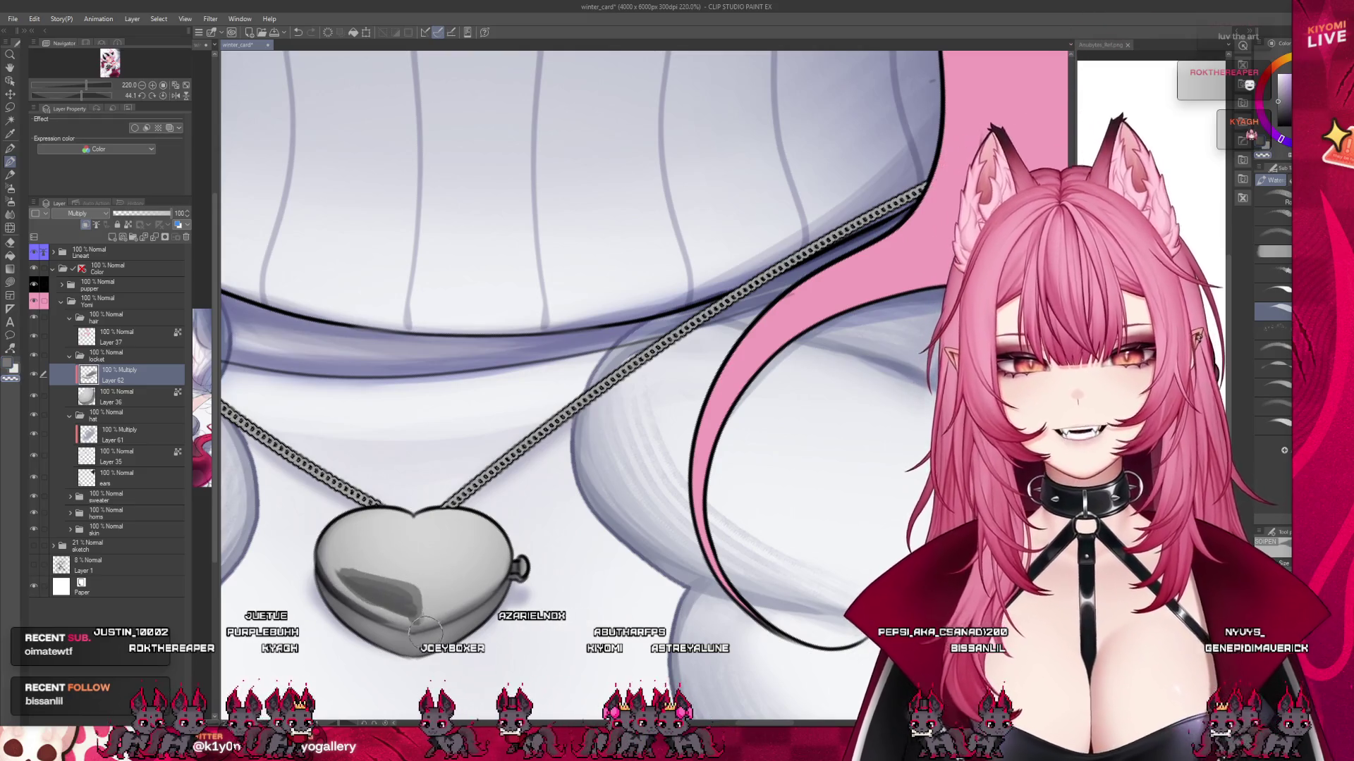
{"action": "mouse_move", "coordinate": [453, 523]}
{"action": "left_mouse_down"}
{"action": "mouse_move", "coordinate": [494, 568]}
{"action": "mouse_move", "coordinate": [458, 526]}
{"action": "mouse_move", "coordinate": [479, 578]}
{"action": "mouse_move", "coordinate": [469, 542]}
{"action": "mouse_move", "coordinate": [451, 590]}
{"action": "left_mouse_up"}
{"action": "mouse_move", "coordinate": [474, 523]}
{"action": "left_mouse_down"}
{"action": "mouse_move", "coordinate": [471, 557]}
{"action": "mouse_move", "coordinate": [478, 531]}
{"action": "left_mouse_up"}
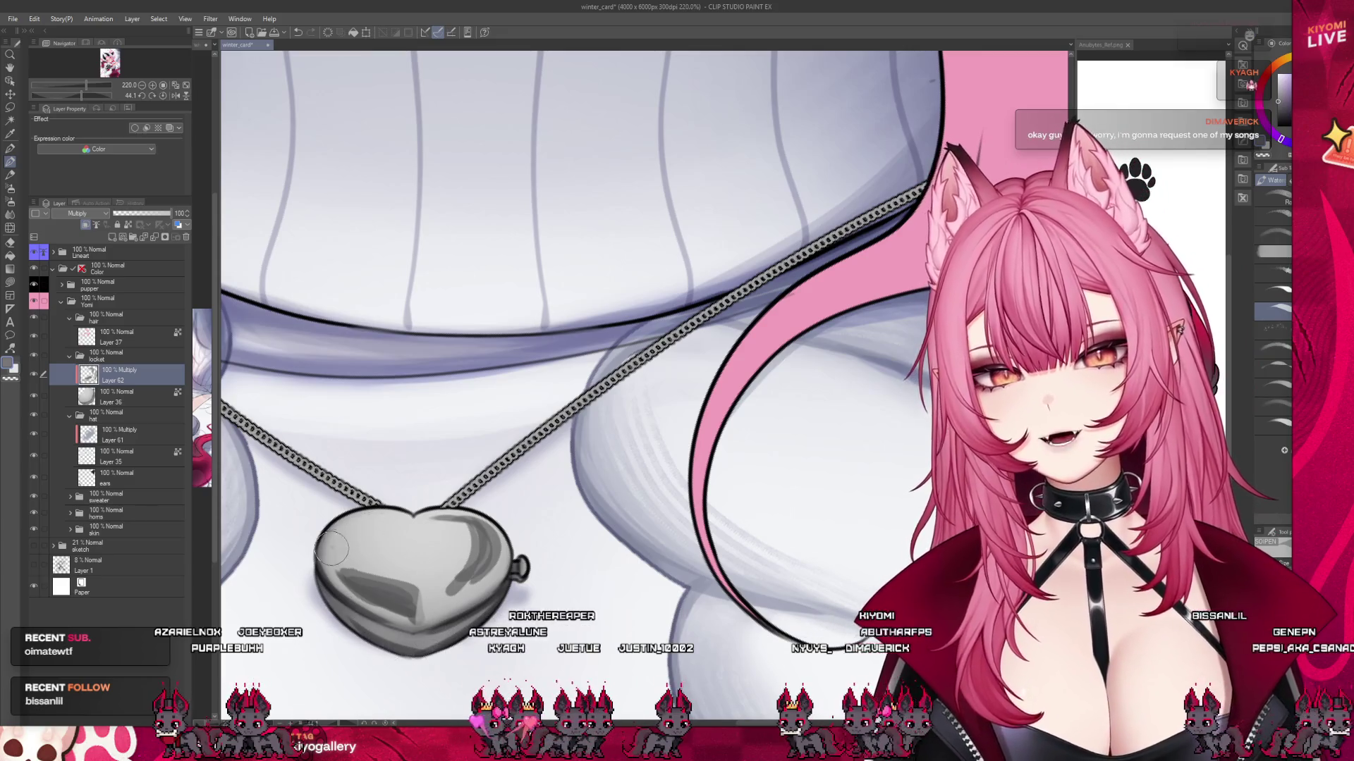
{"action": "left_click_drag", "start_coordinate": [350, 534], "coordinate": [386, 582]}
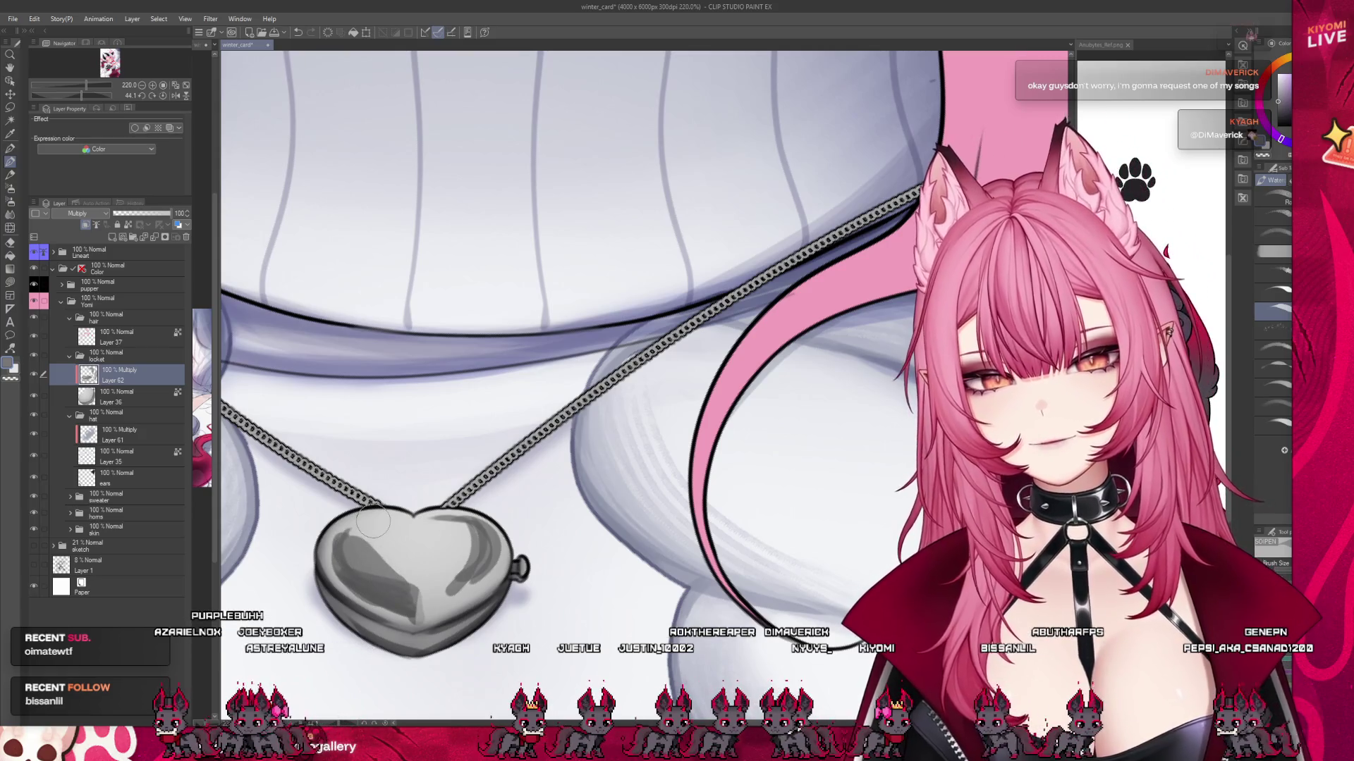
{"action": "scroll", "coordinate": [373, 521], "scroll_direction": "down", "scroll_amount": 8}
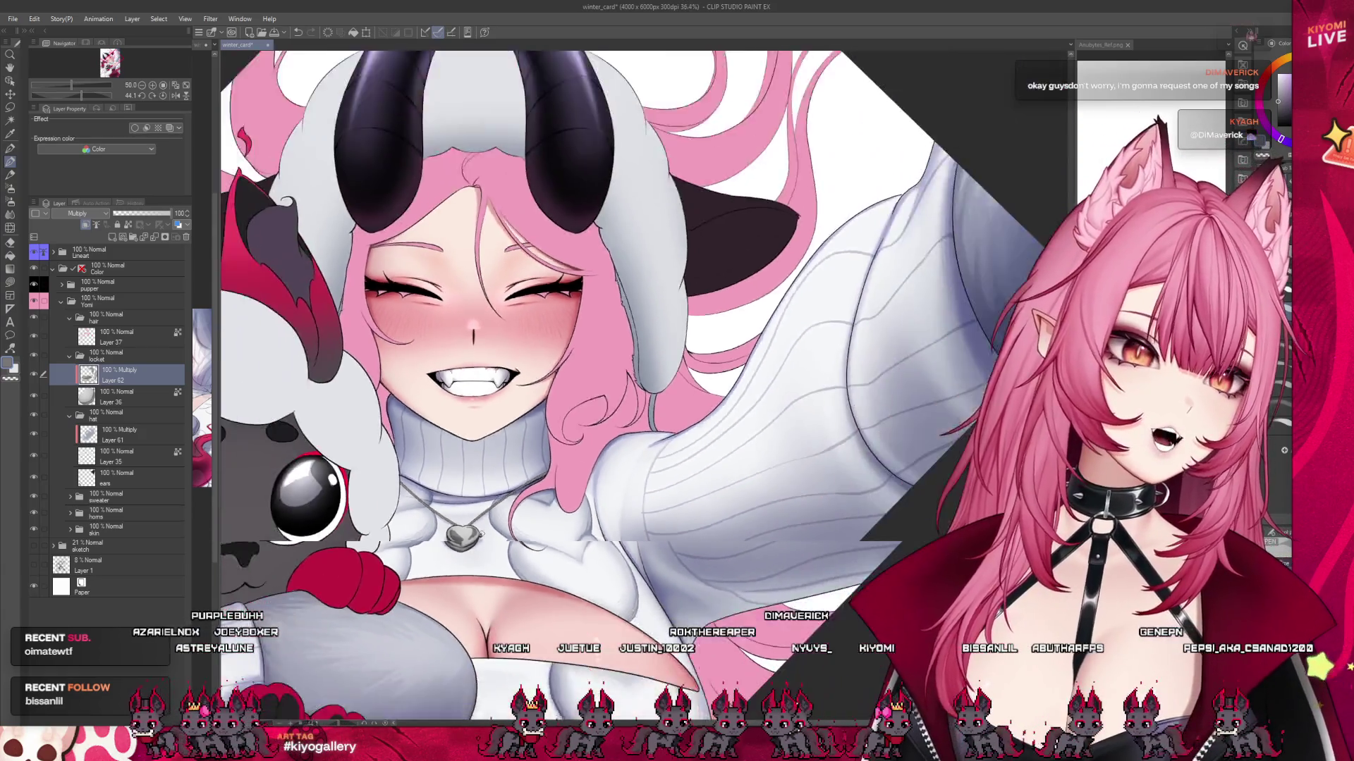
{"action": "scroll", "coordinate": [479, 452], "scroll_direction": "down", "scroll_amount": 5}
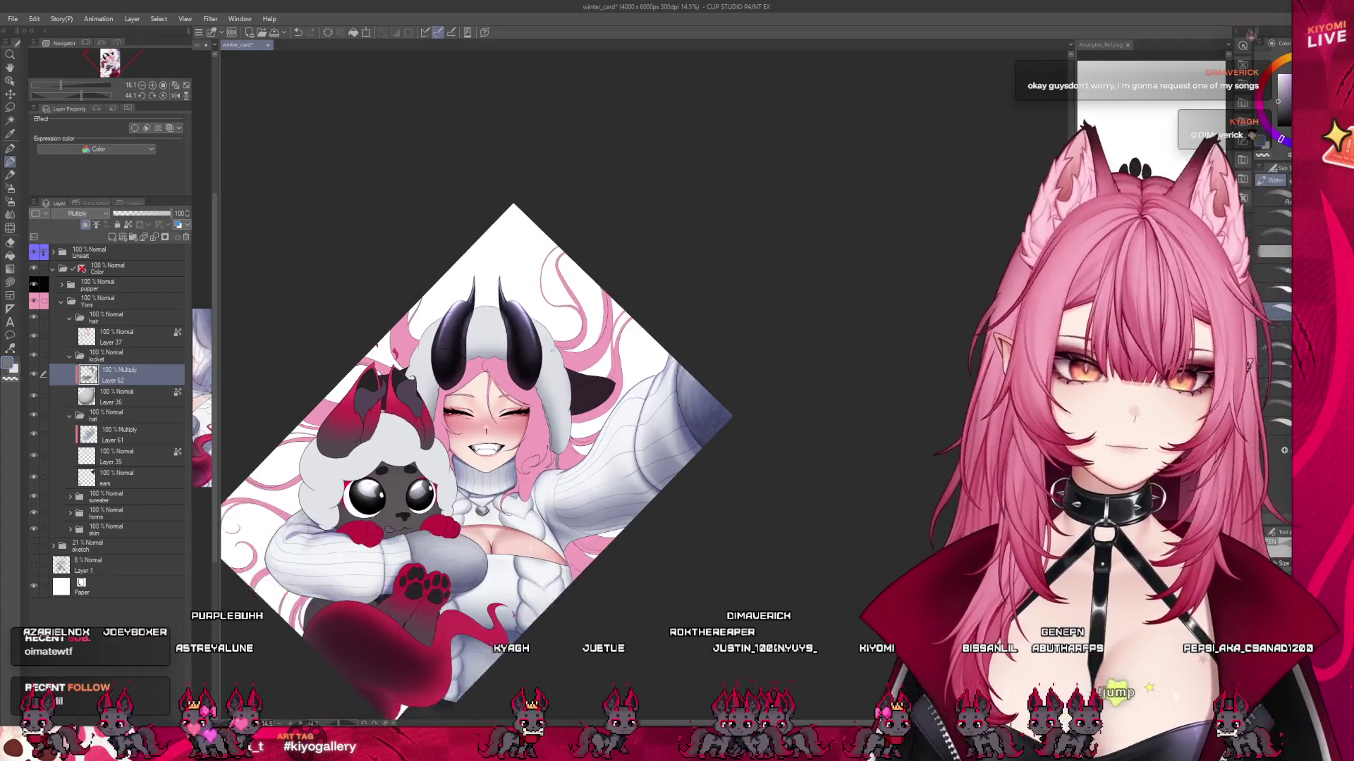
{"action": "scroll", "coordinate": [409, 522], "scroll_direction": "up", "scroll_amount": 4}
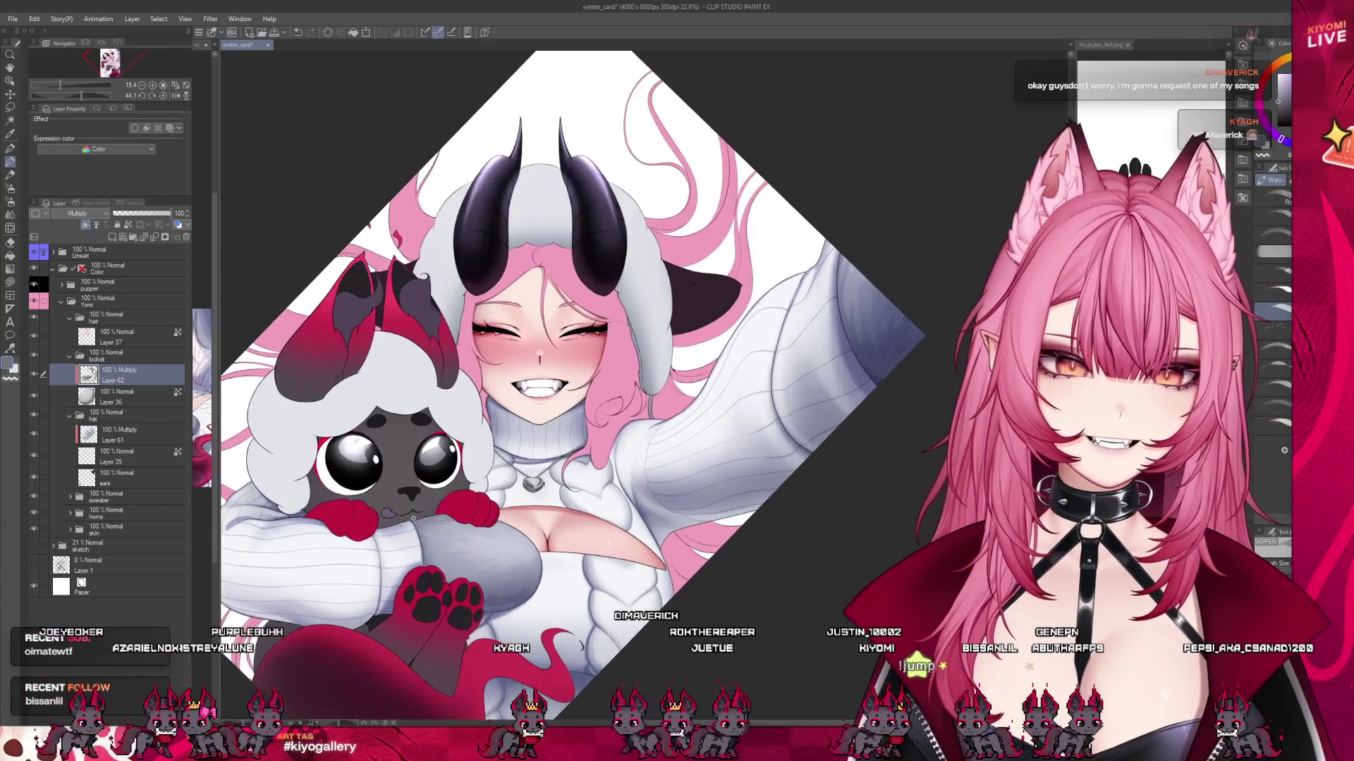
{"action": "scroll", "coordinate": [413, 518], "scroll_direction": "up", "scroll_amount": 3}
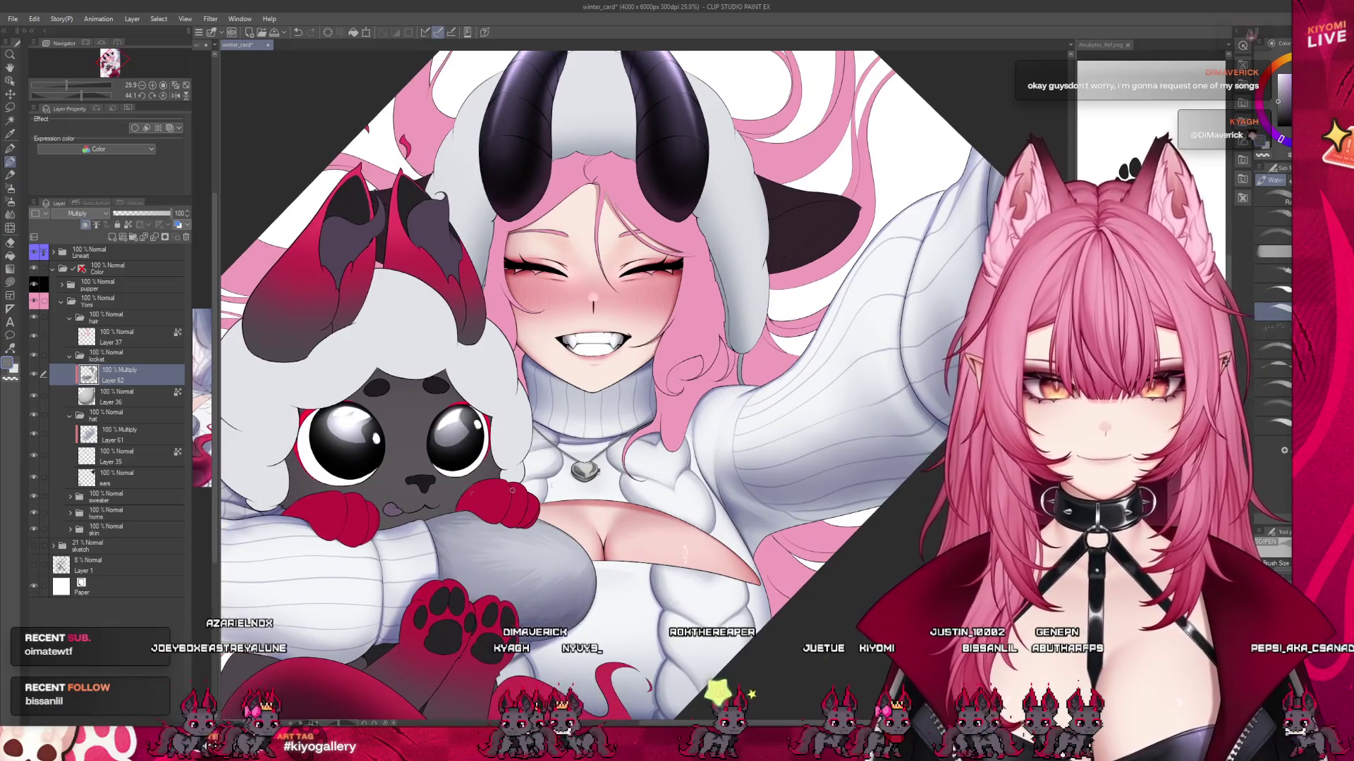
{"action": "scroll", "coordinate": [511, 489], "scroll_direction": "up", "scroll_amount": 1}
{"action": "scroll", "coordinate": [549, 457], "scroll_direction": "up", "scroll_amount": 2}
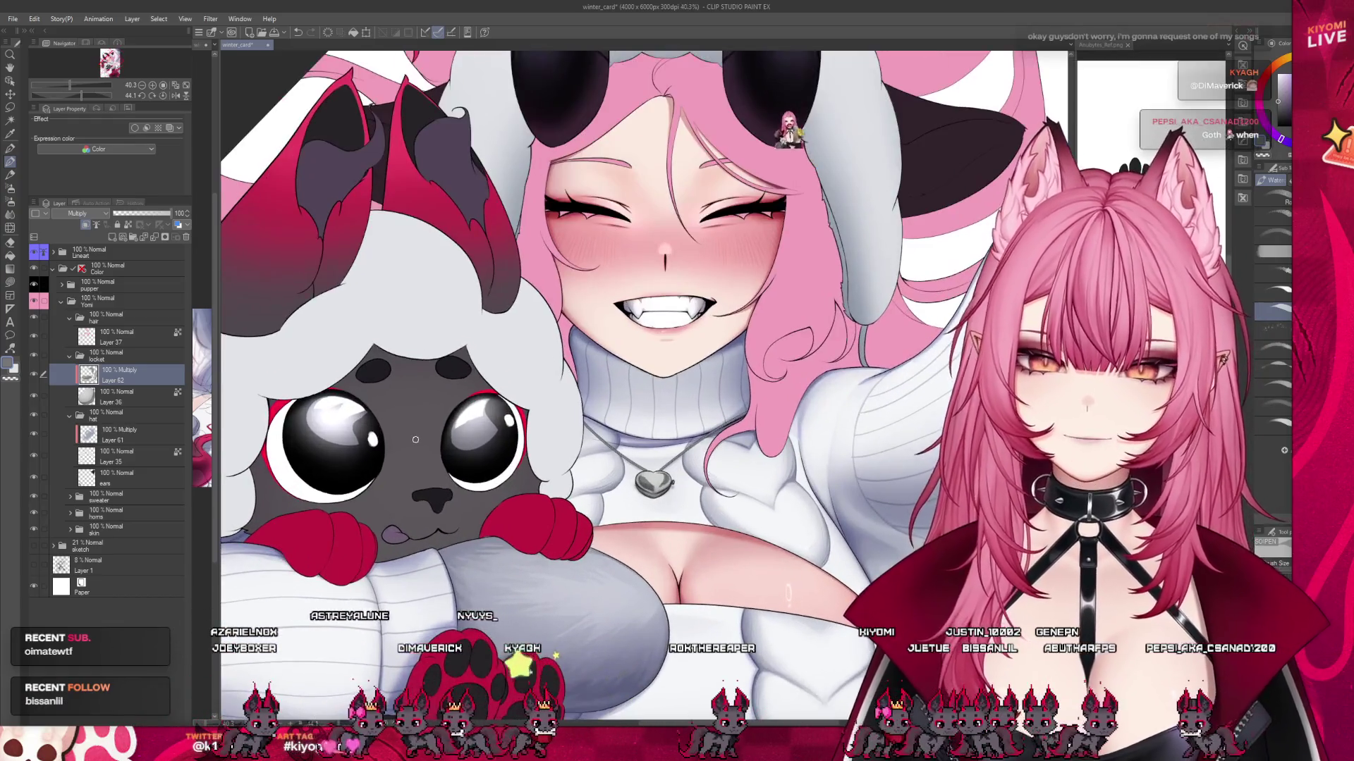
{"action": "scroll", "coordinate": [632, 444], "scroll_direction": "down", "scroll_amount": 4}
{"action": "scroll", "coordinate": [562, 459], "scroll_direction": "up", "scroll_amount": 4}
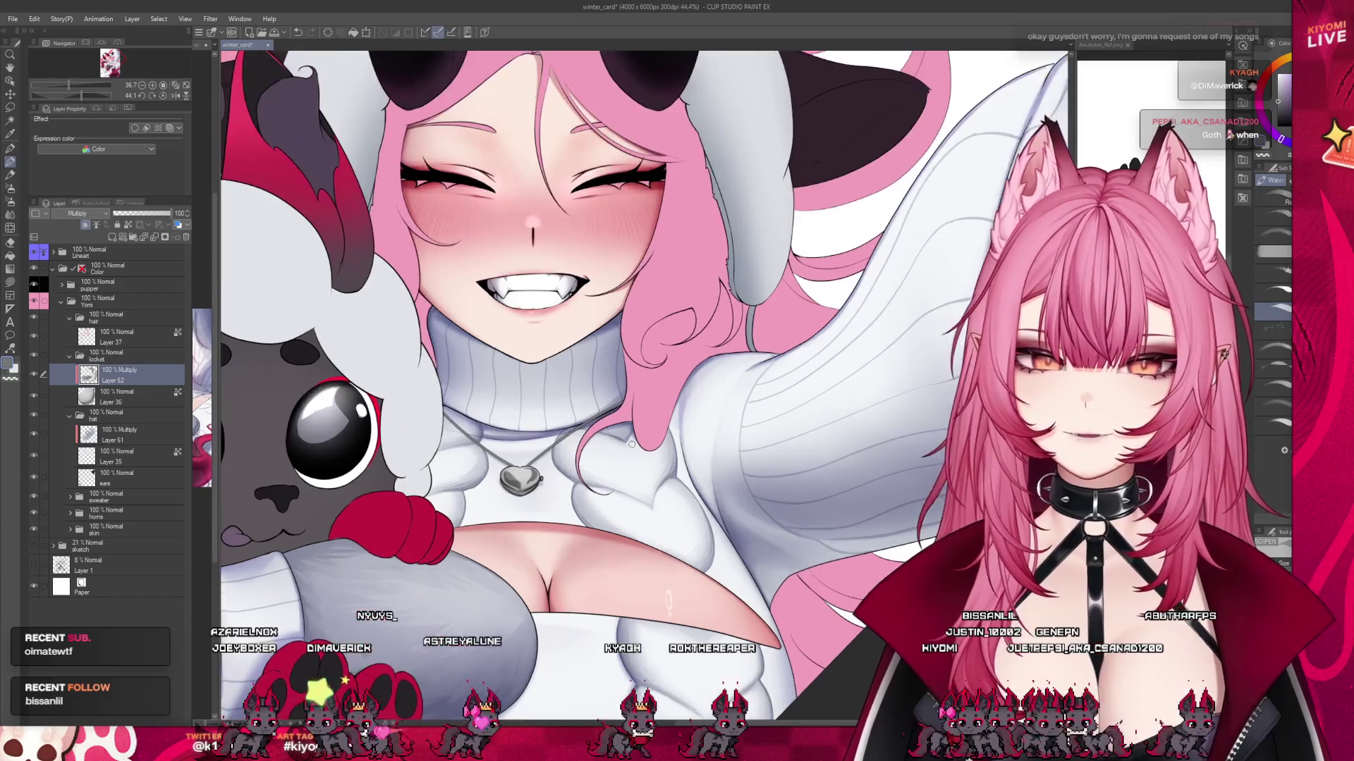
{"action": "scroll", "coordinate": [474, 469], "scroll_direction": "up", "scroll_amount": 3}
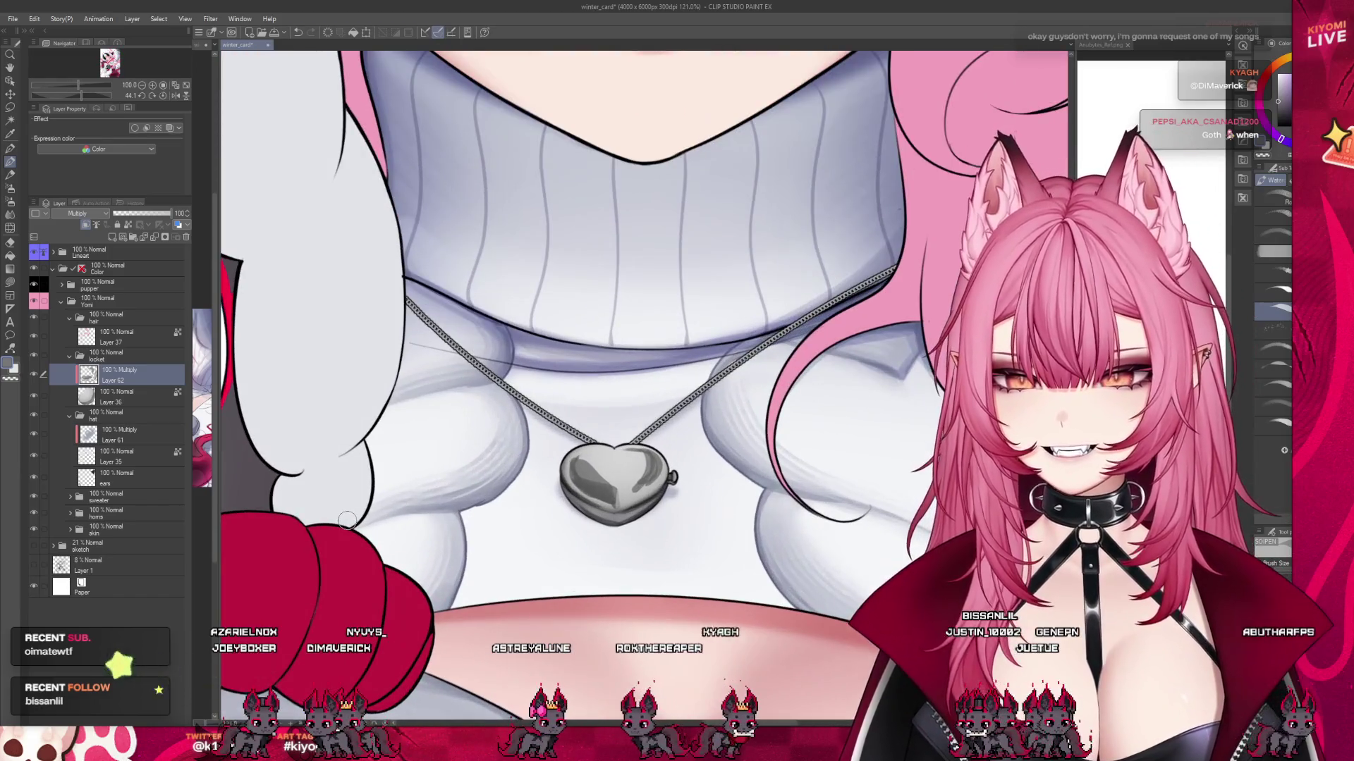
{"action": "scroll", "coordinate": [655, 423], "scroll_direction": "up", "scroll_amount": 4}
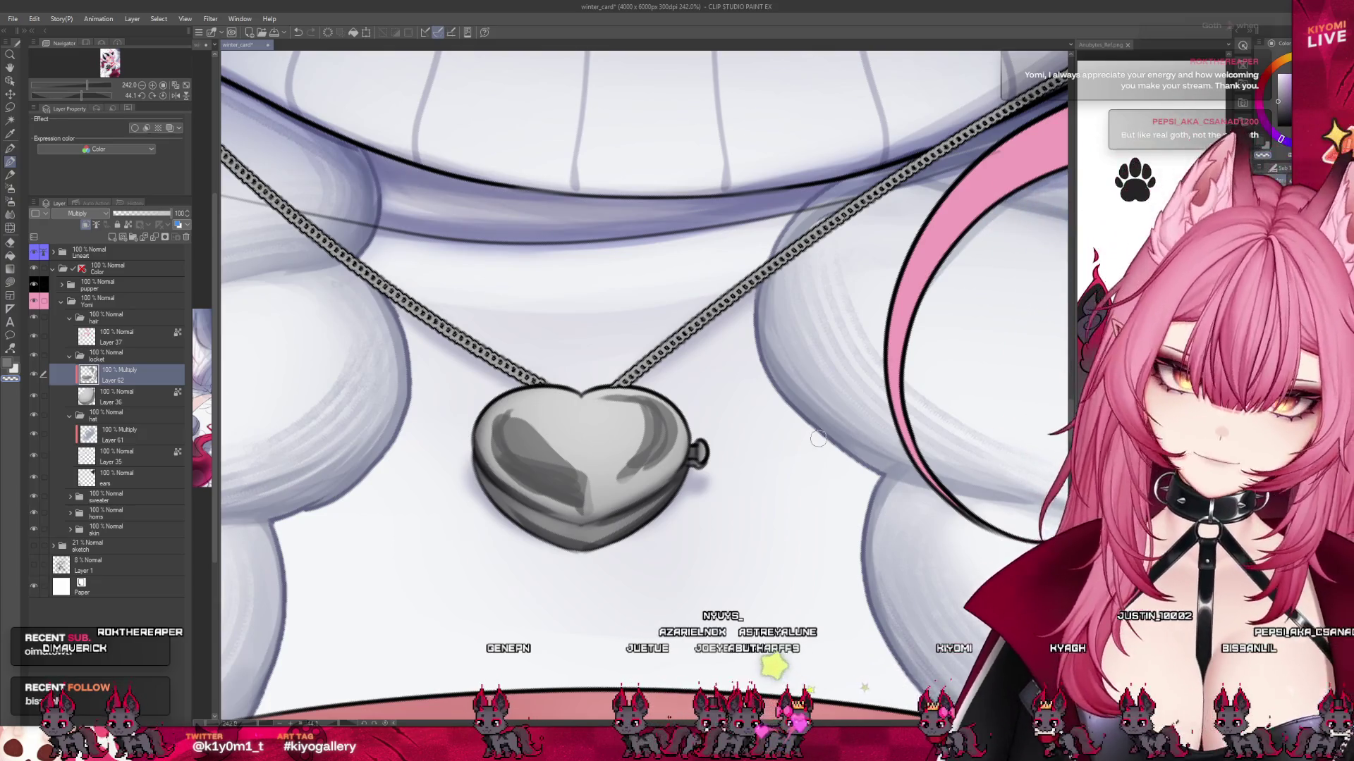
Deepen the grey shading on the heart's right lobe and blend it across the locket.
{"action": "left_click_drag", "start_coordinate": [678, 449], "coordinate": [603, 487]}
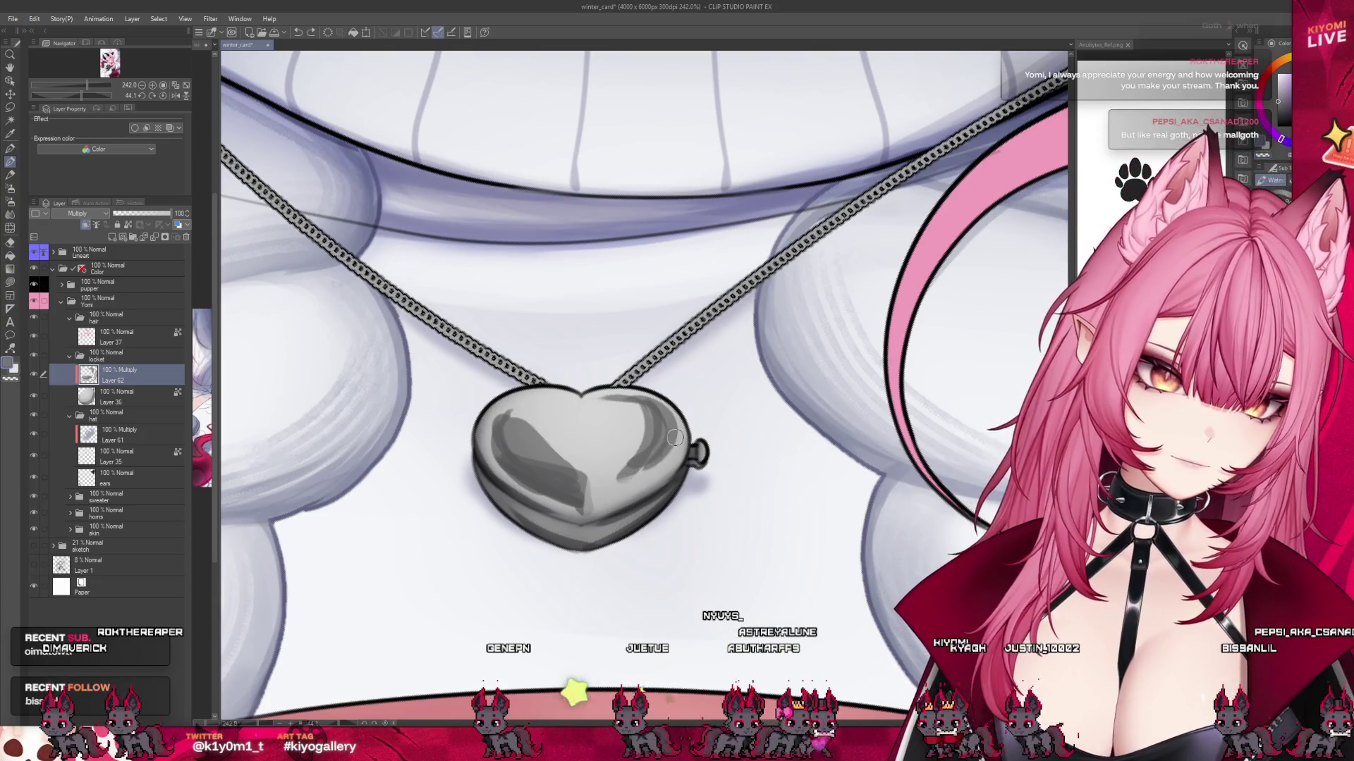
{"action": "left_click_drag", "start_coordinate": [675, 438], "coordinate": [624, 482]}
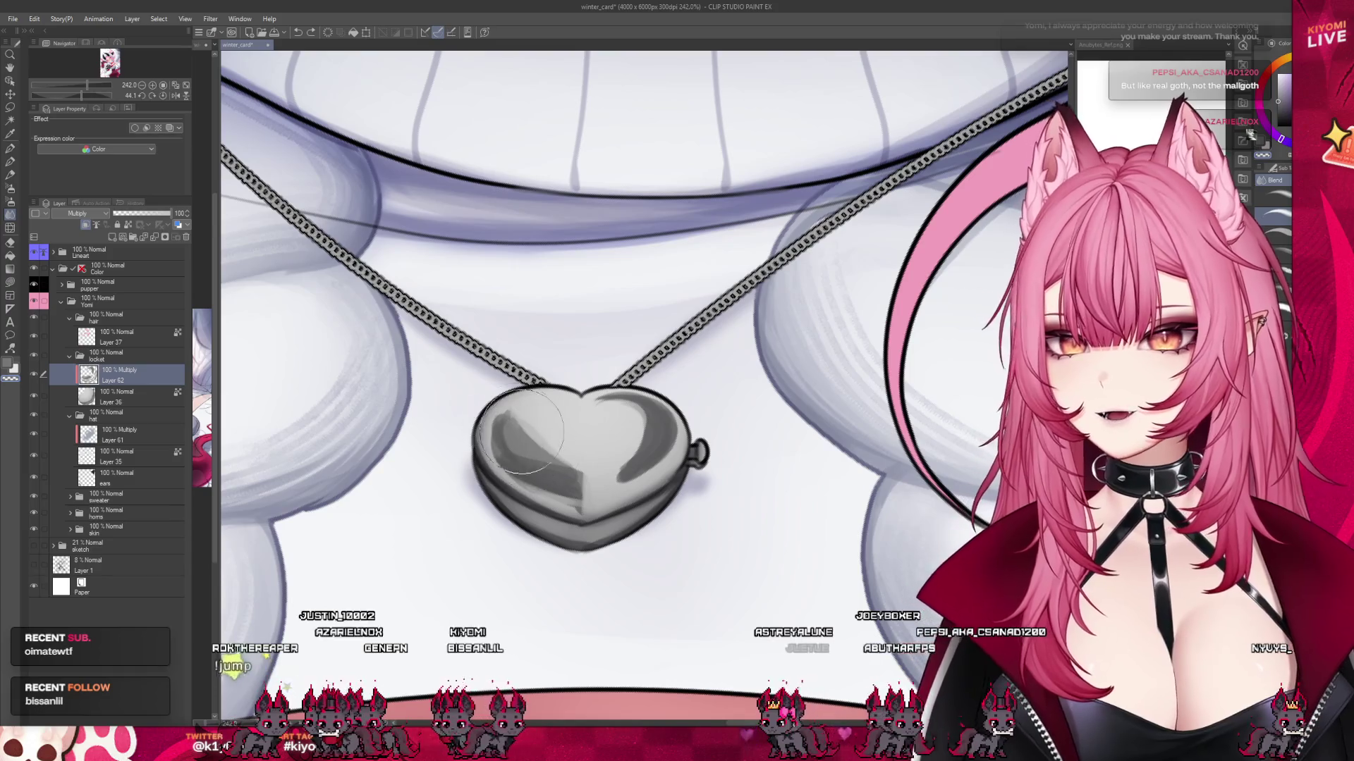
{"action": "mouse_move", "coordinate": [522, 431]}
{"action": "left_mouse_down"}
{"action": "mouse_move", "coordinate": [539, 465]}
{"action": "mouse_move", "coordinate": [646, 423]}
{"action": "mouse_move", "coordinate": [653, 458]}
{"action": "mouse_move", "coordinate": [619, 420]}
{"action": "mouse_move", "coordinate": [647, 438]}
{"action": "left_mouse_up"}
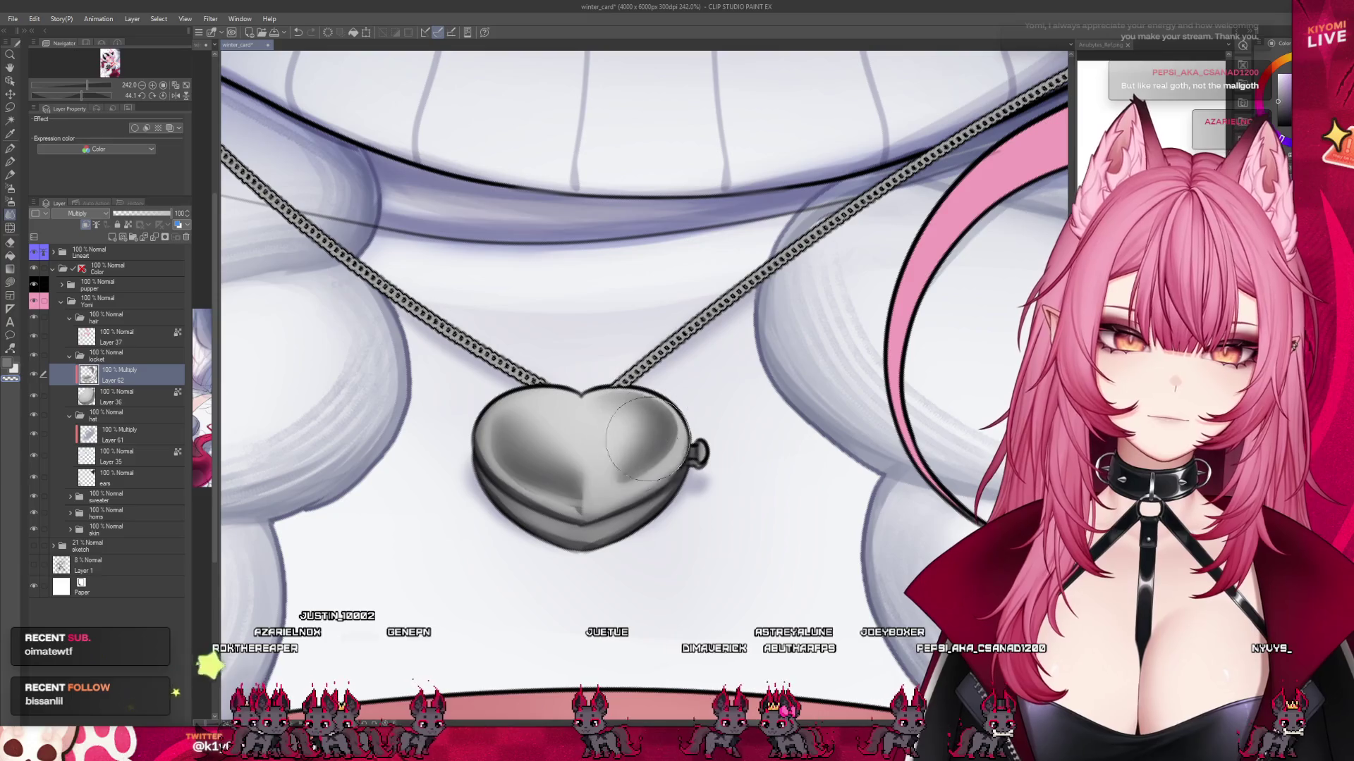
Zoom out to check the locket against the sweater, then zoom back in to 242%.
{"action": "scroll", "coordinate": [672, 408], "scroll_direction": "down", "scroll_amount": 5}
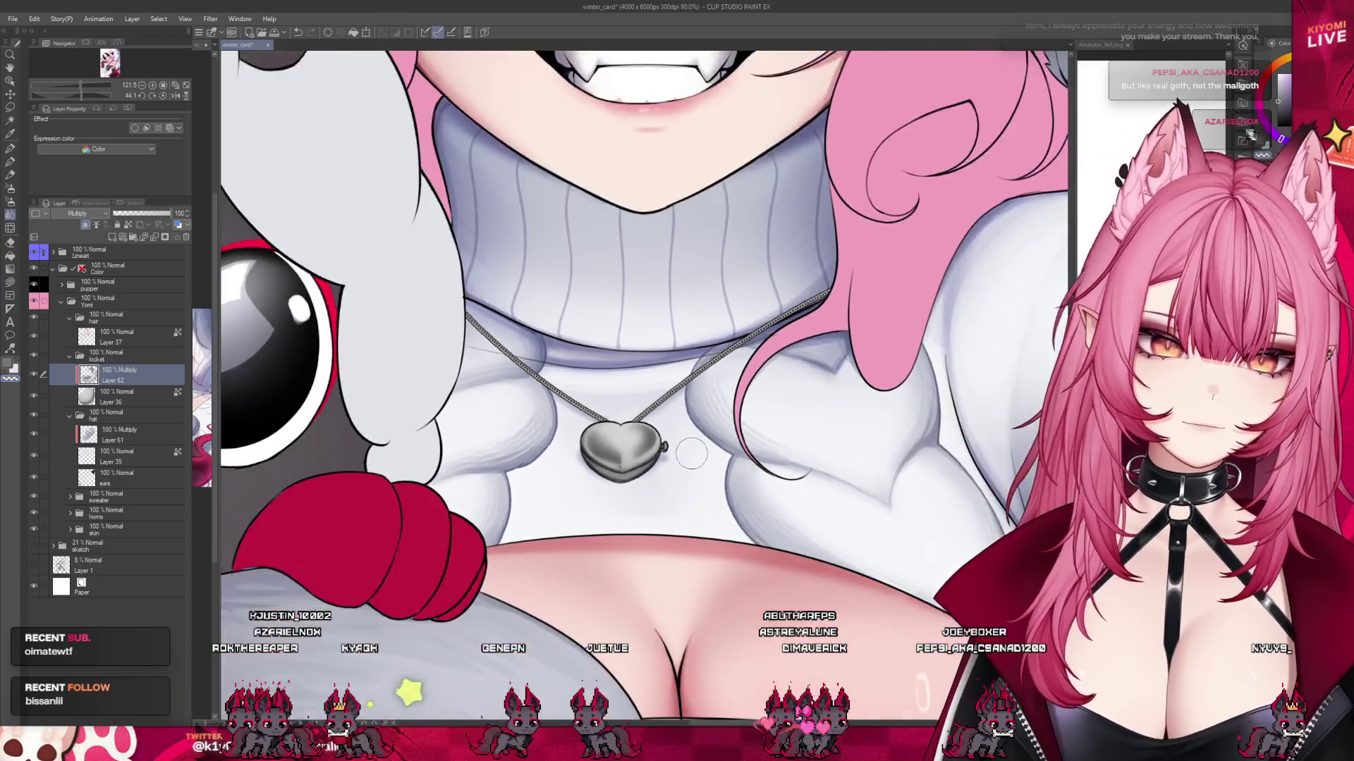
{"action": "scroll", "coordinate": [687, 455], "scroll_direction": "down", "scroll_amount": 1}
{"action": "scroll", "coordinate": [676, 450], "scroll_direction": "up", "scroll_amount": 4}
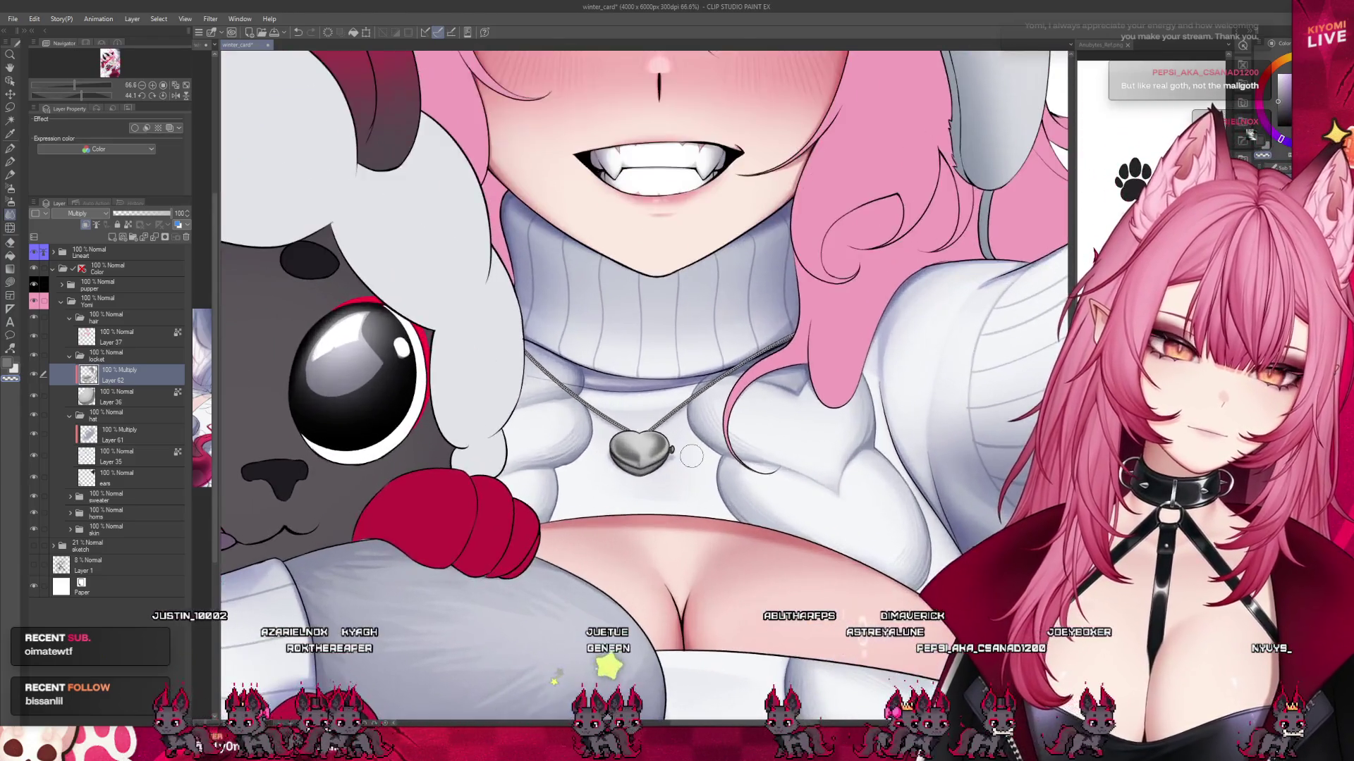
{"action": "scroll", "coordinate": [663, 442], "scroll_direction": "up", "scroll_amount": 5}
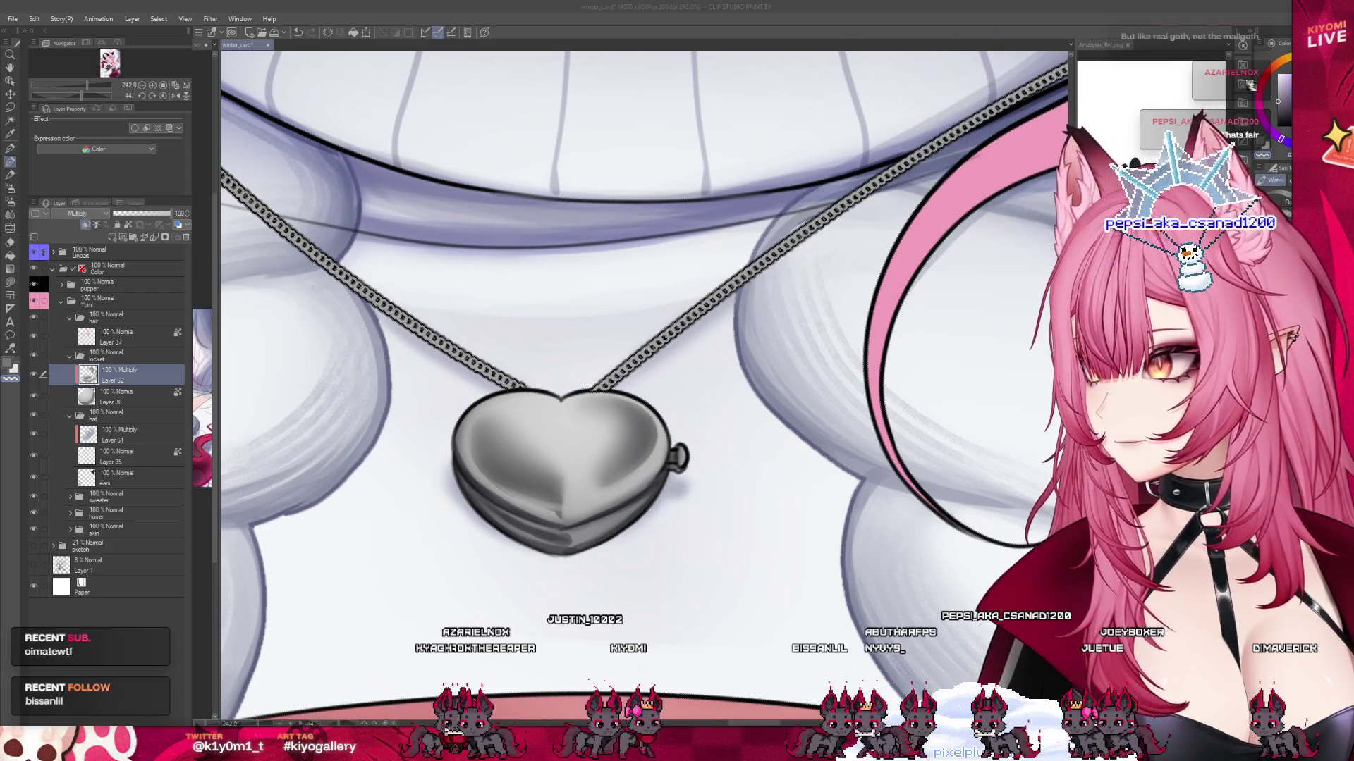
{"action": "scroll", "coordinate": [569, 562], "scroll_direction": "down", "scroll_amount": 8}
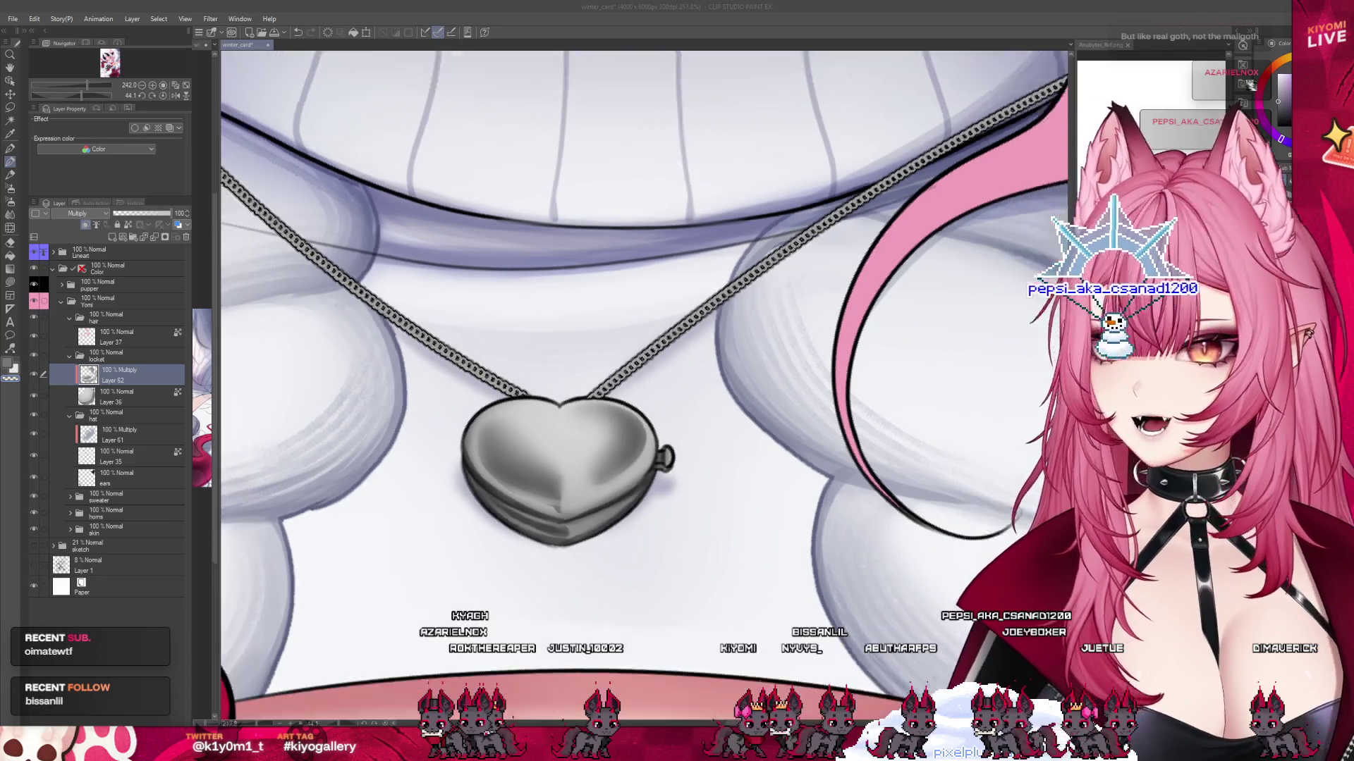
{"action": "scroll", "coordinate": [585, 395], "scroll_direction": "down", "scroll_amount": 5}
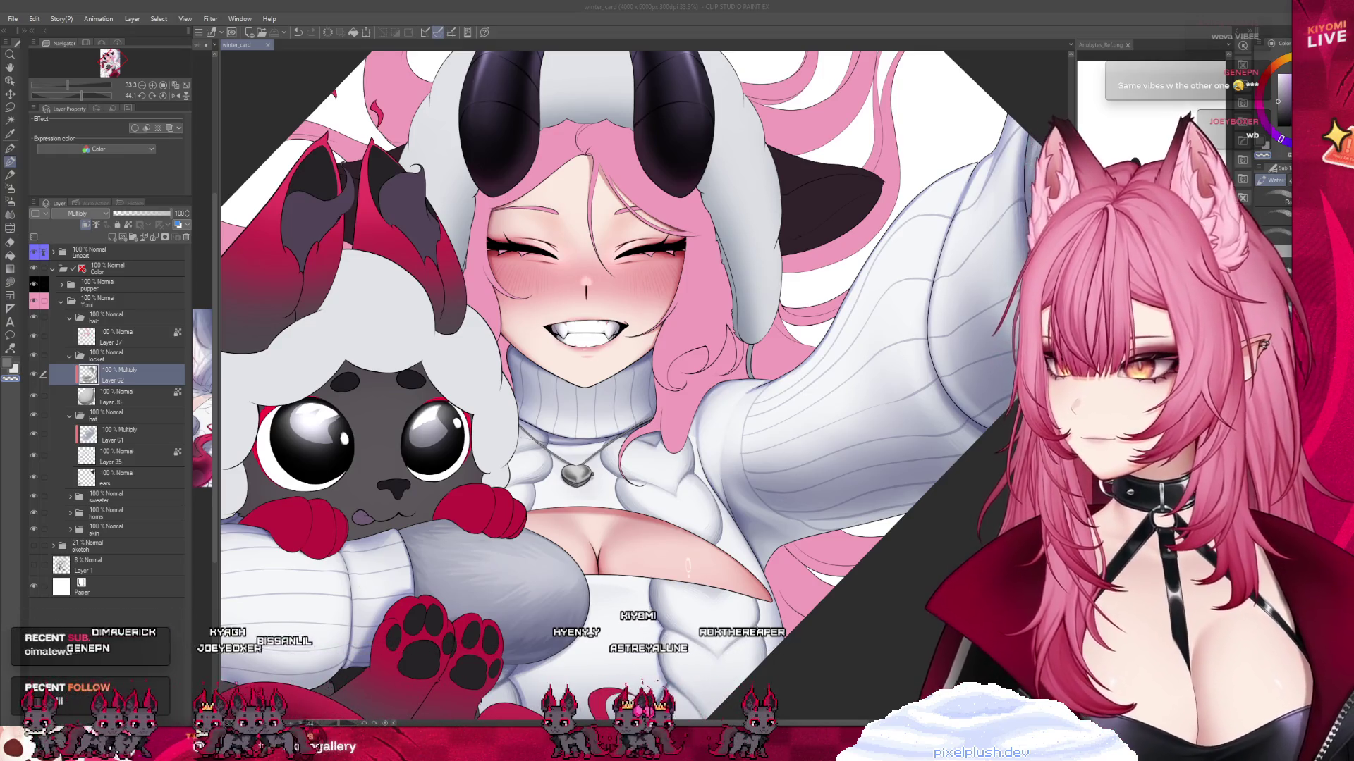
{"action": "key", "text": "ctrl+plus"}
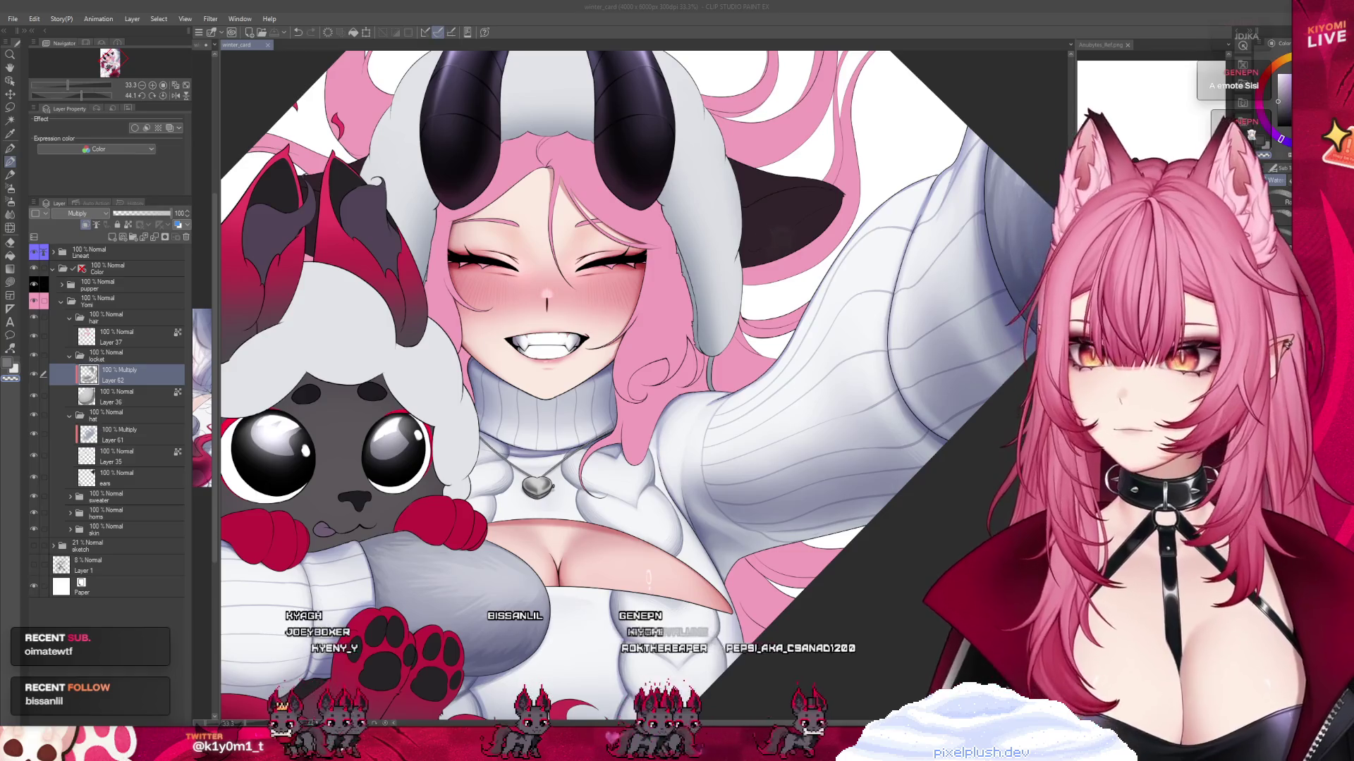
{"action": "scroll", "coordinate": [677, 508], "scroll_direction": "down", "scroll_amount": 1}
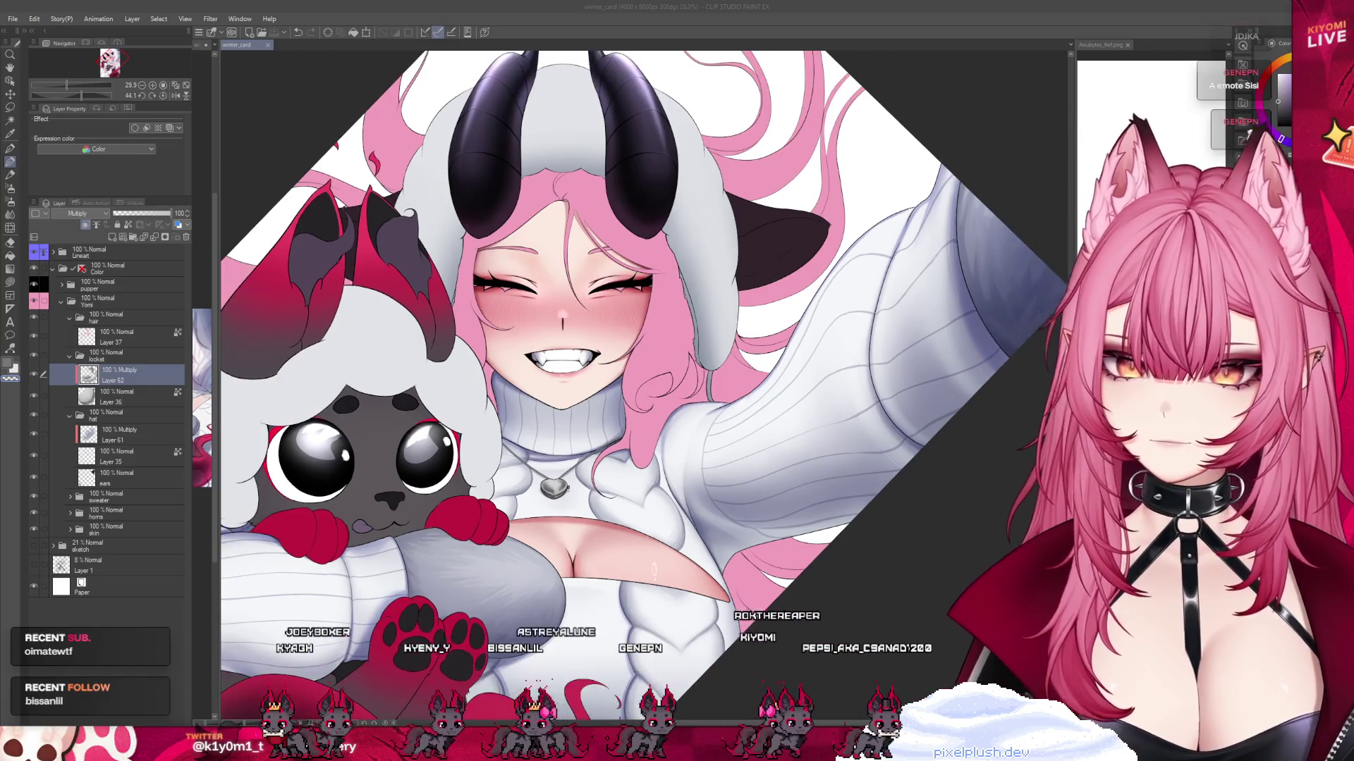
{"action": "scroll", "coordinate": [569, 480], "scroll_direction": "up", "scroll_amount": 5}
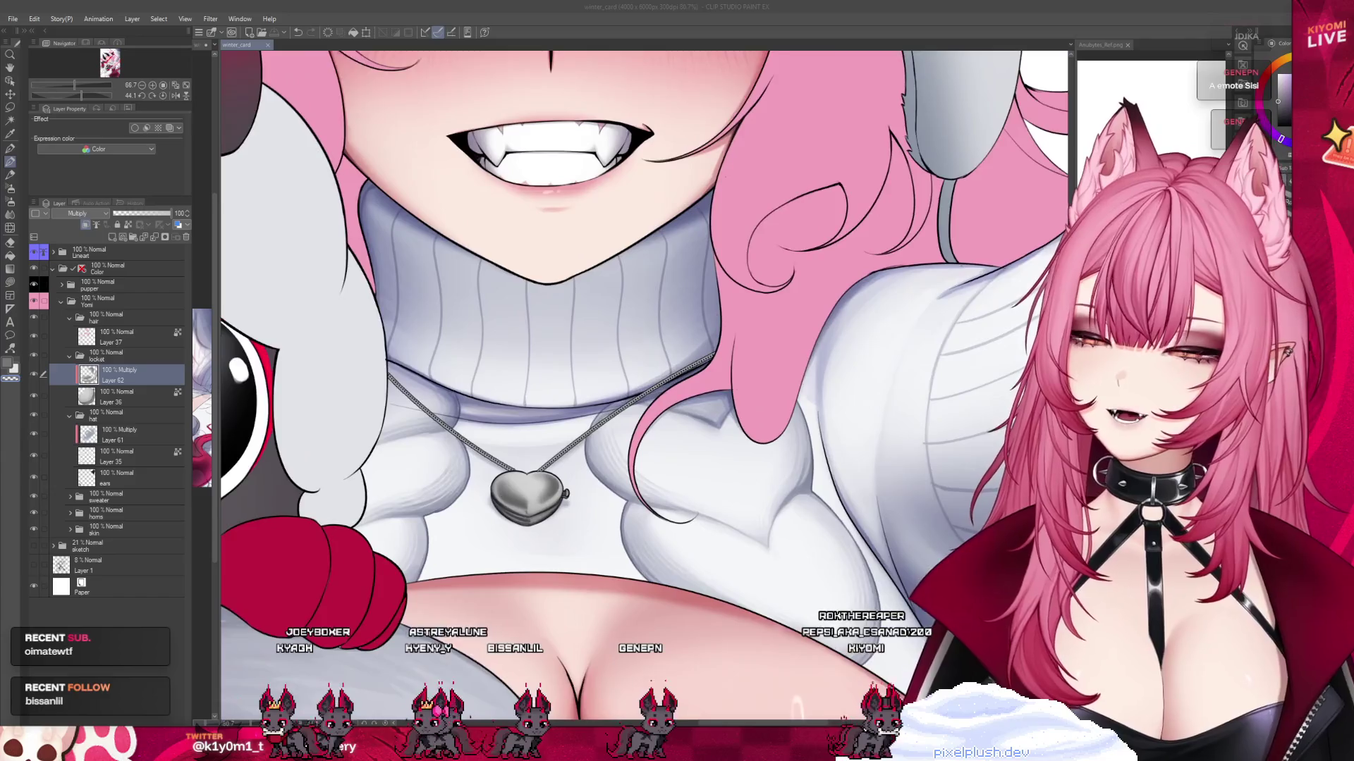
{"action": "scroll", "coordinate": [522, 482], "scroll_direction": "up", "scroll_amount": 2}
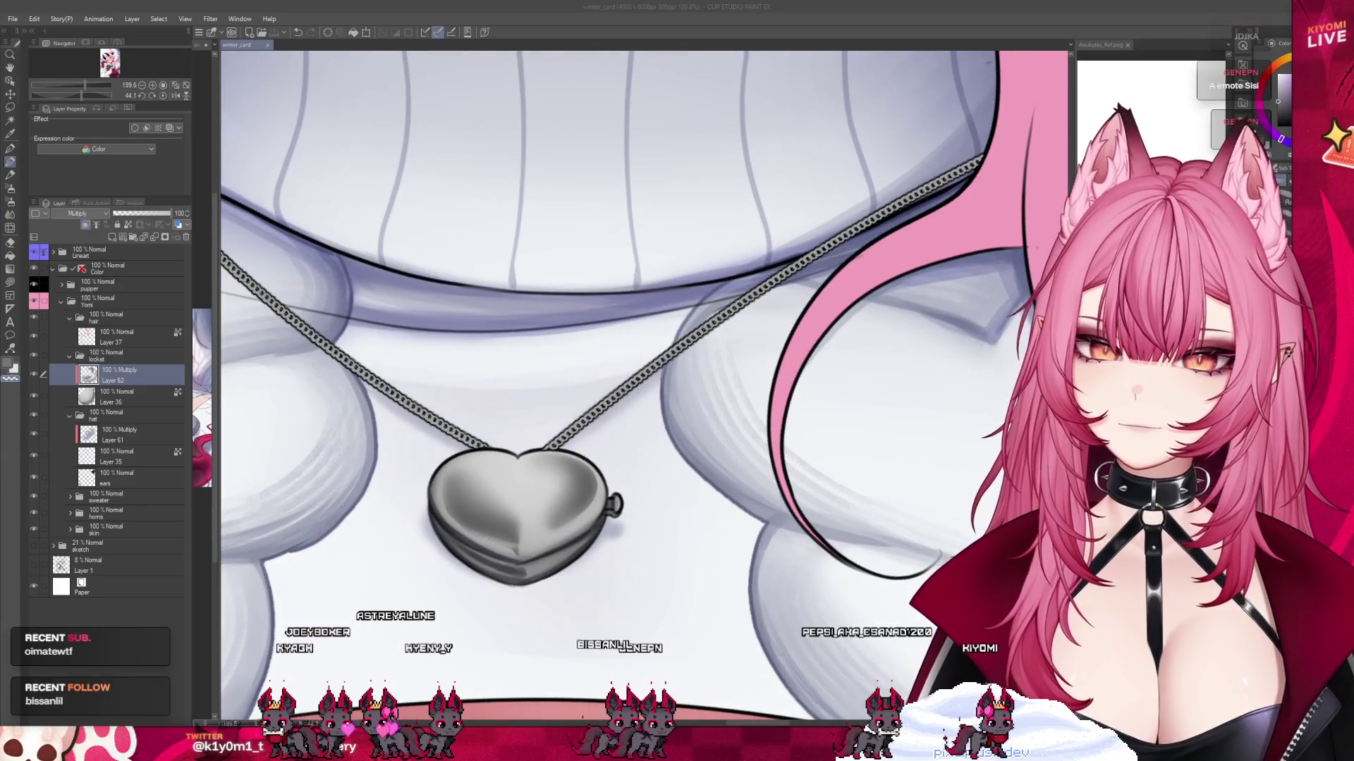
Dab more shading onto the heart locket and smooth it into gradients with the Blend tool.
{"action": "left_click", "coordinate": [493, 538]}
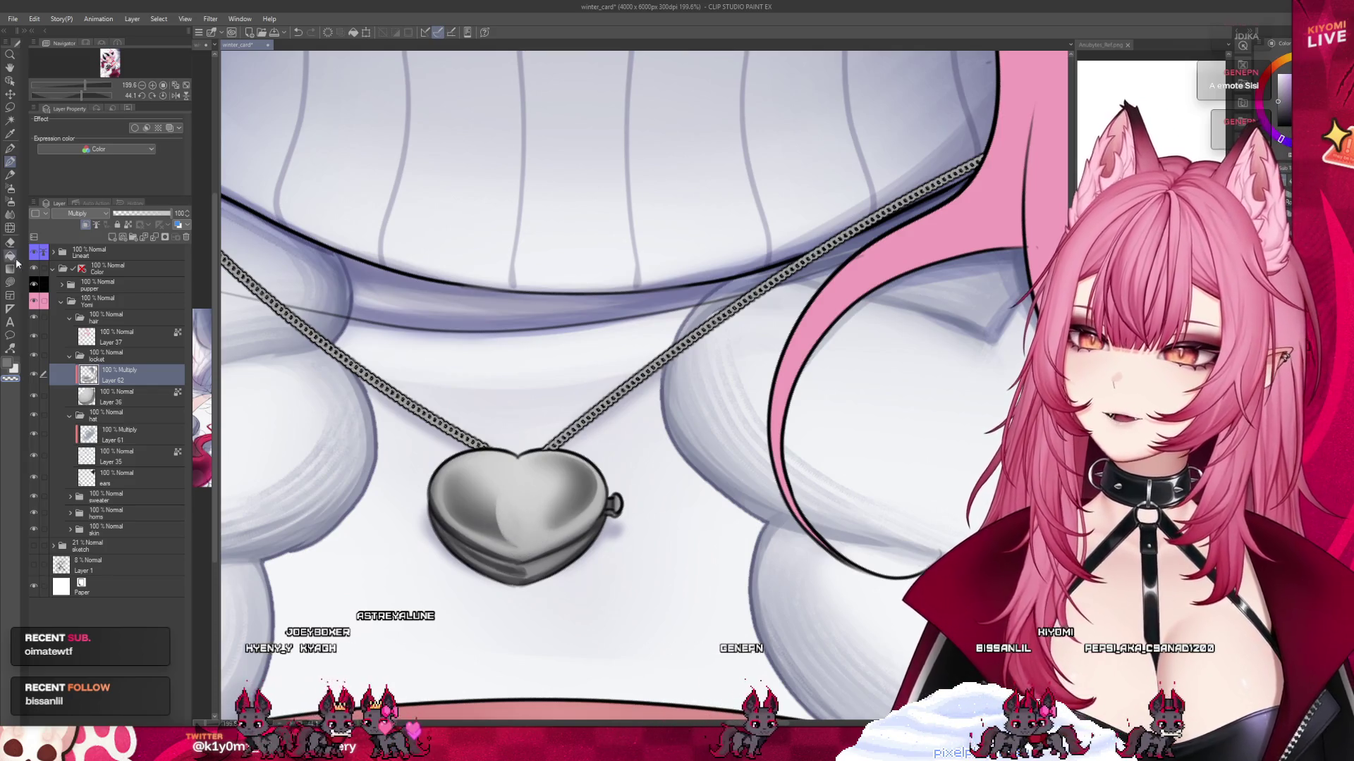
{"action": "left_click", "coordinate": [10, 215]}
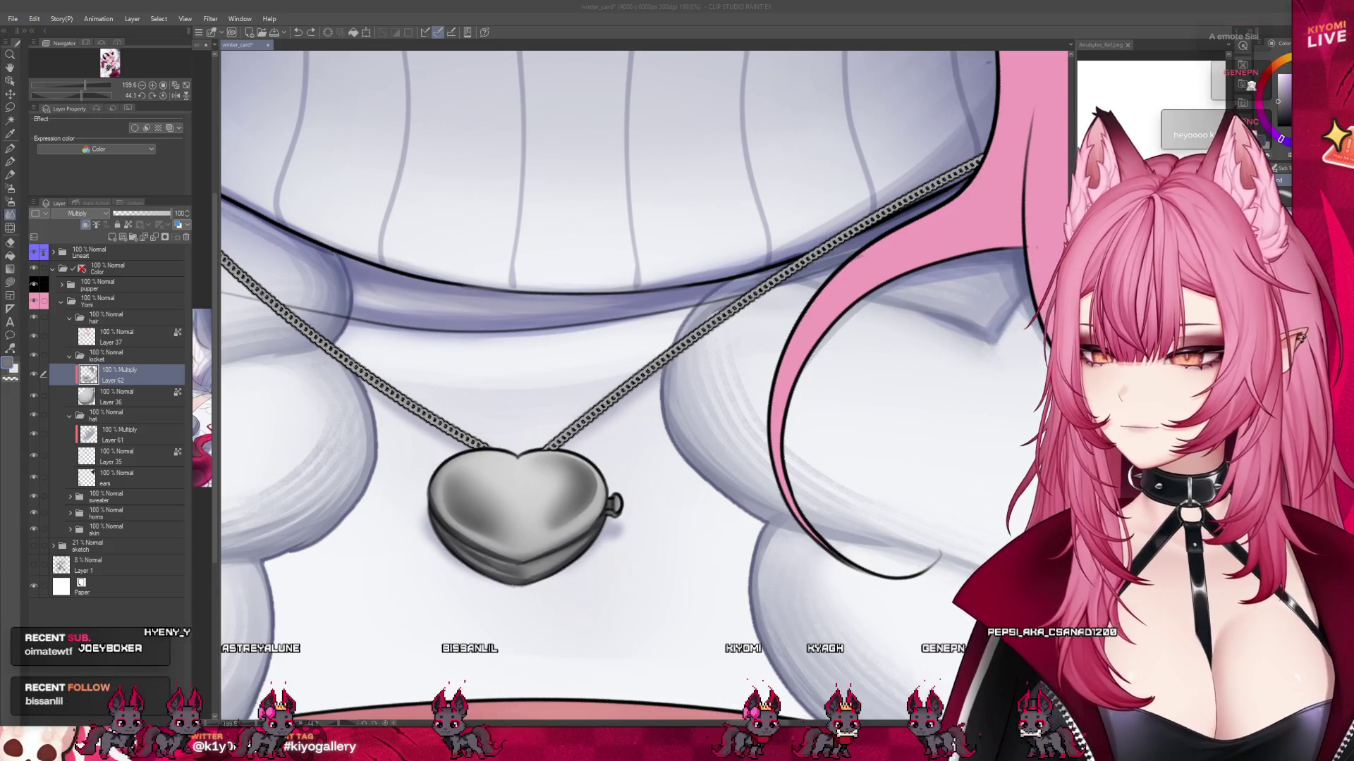
{"action": "scroll", "coordinate": [537, 465], "scroll_direction": "down", "scroll_amount": 4}
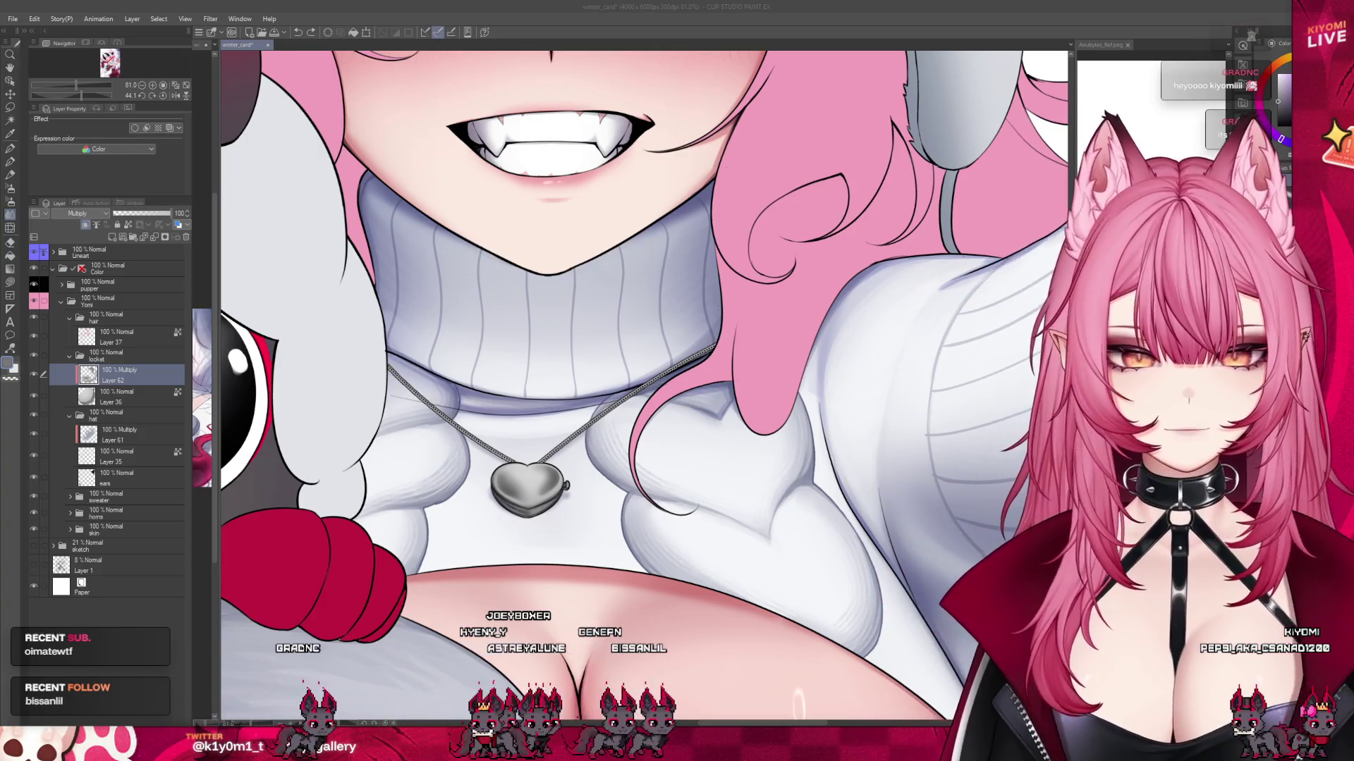
{"action": "scroll", "coordinate": [536, 487], "scroll_direction": "up", "scroll_amount": 5}
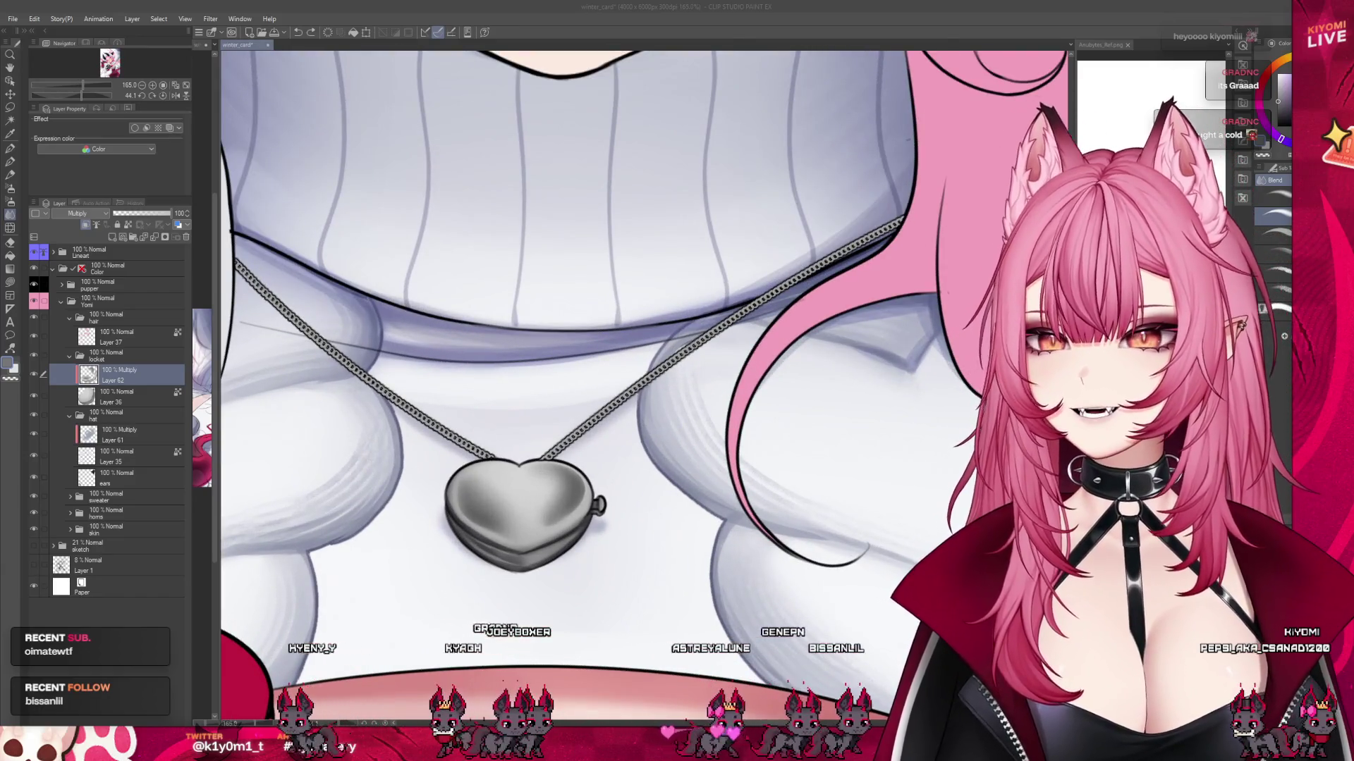
{"action": "key", "text": "b"}
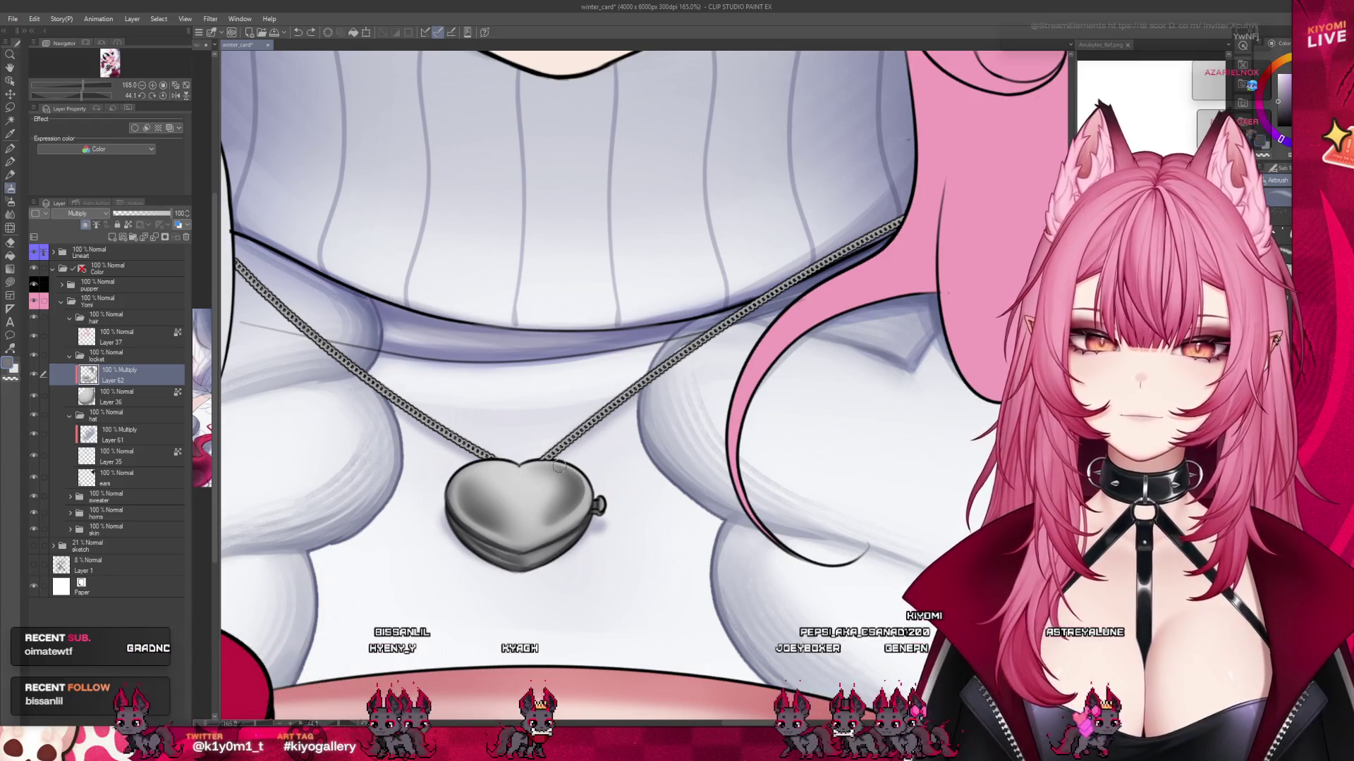
{"action": "scroll", "coordinate": [515, 460], "scroll_direction": "up", "scroll_amount": 2}
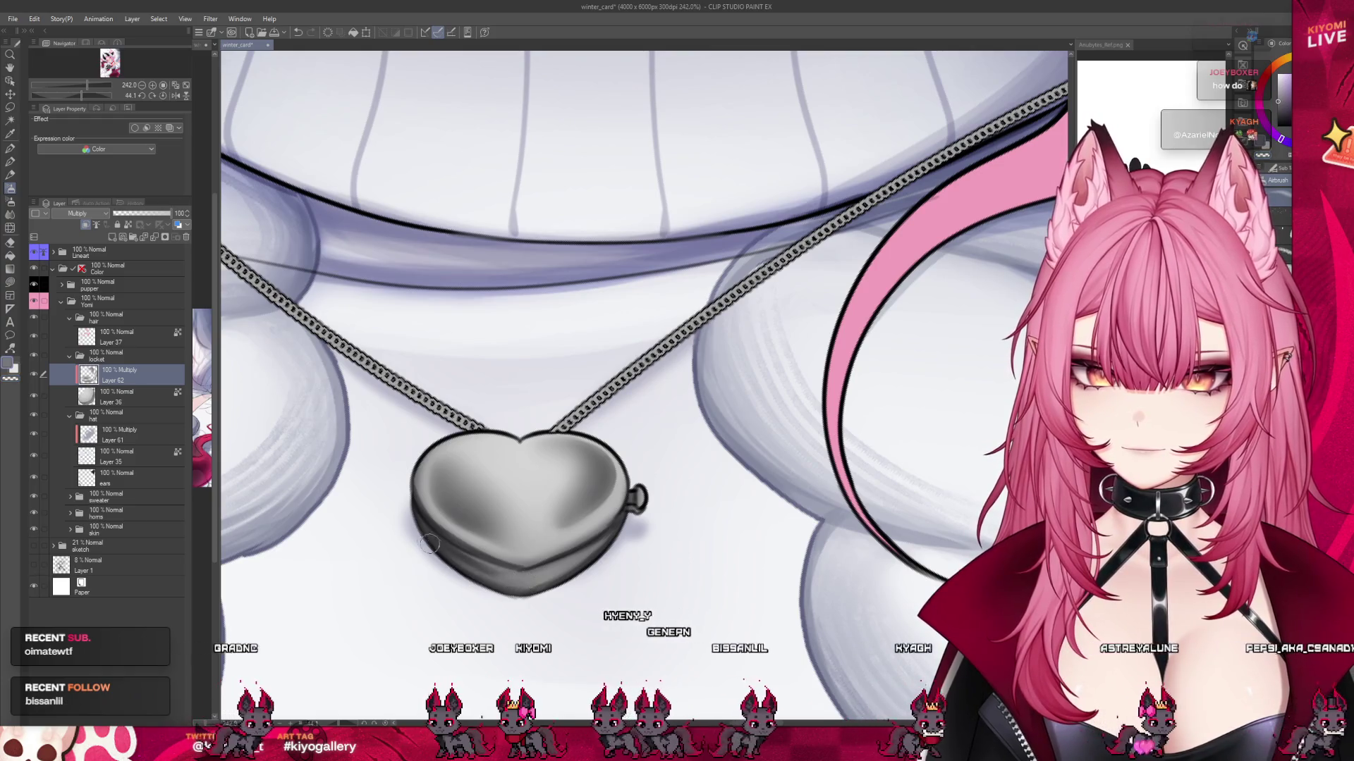
{"action": "scroll", "coordinate": [572, 408], "scroll_direction": "down", "scroll_amount": 3}
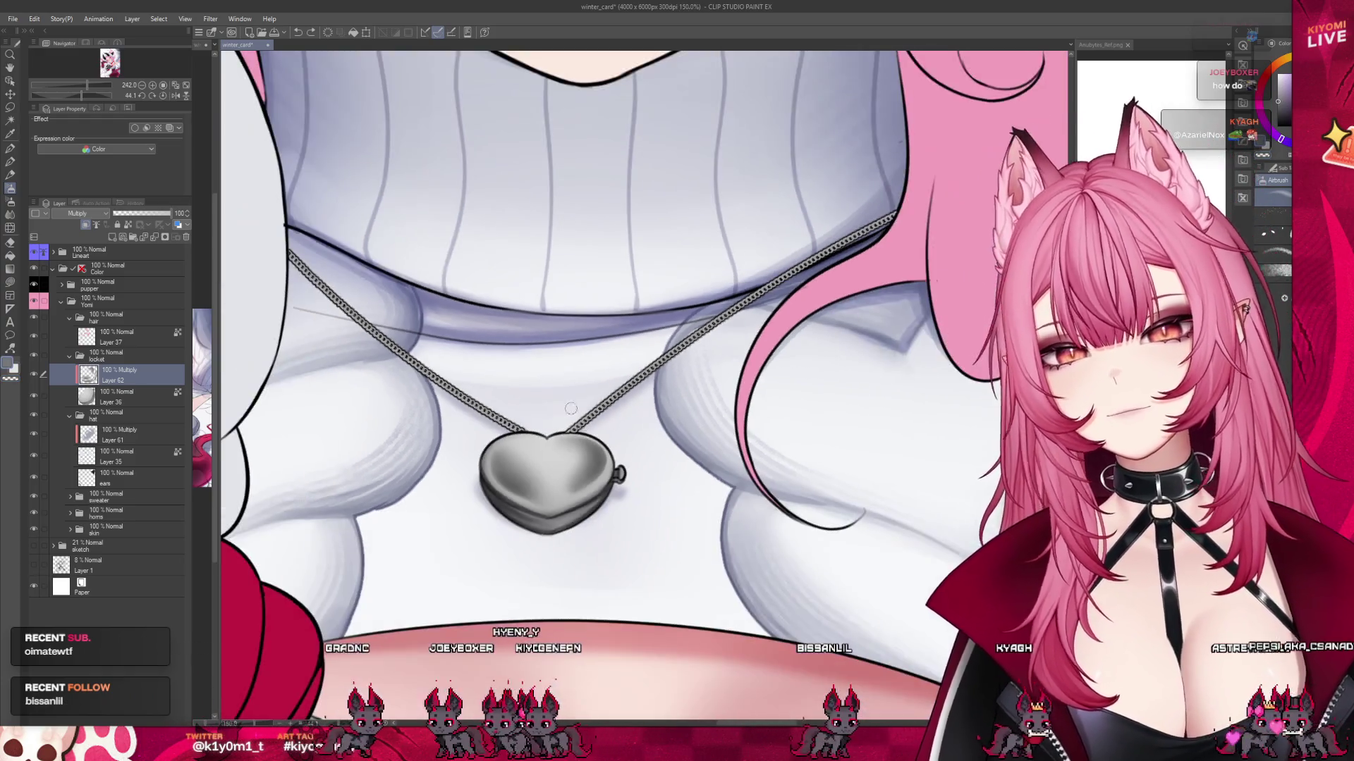
{"action": "scroll", "coordinate": [571, 409], "scroll_direction": "up", "scroll_amount": 1}
Add an Add (Glow) layer and airbrush a white highlight inside a lasso on the heart's upper left.
{"action": "left_click", "coordinate": [111, 238]}
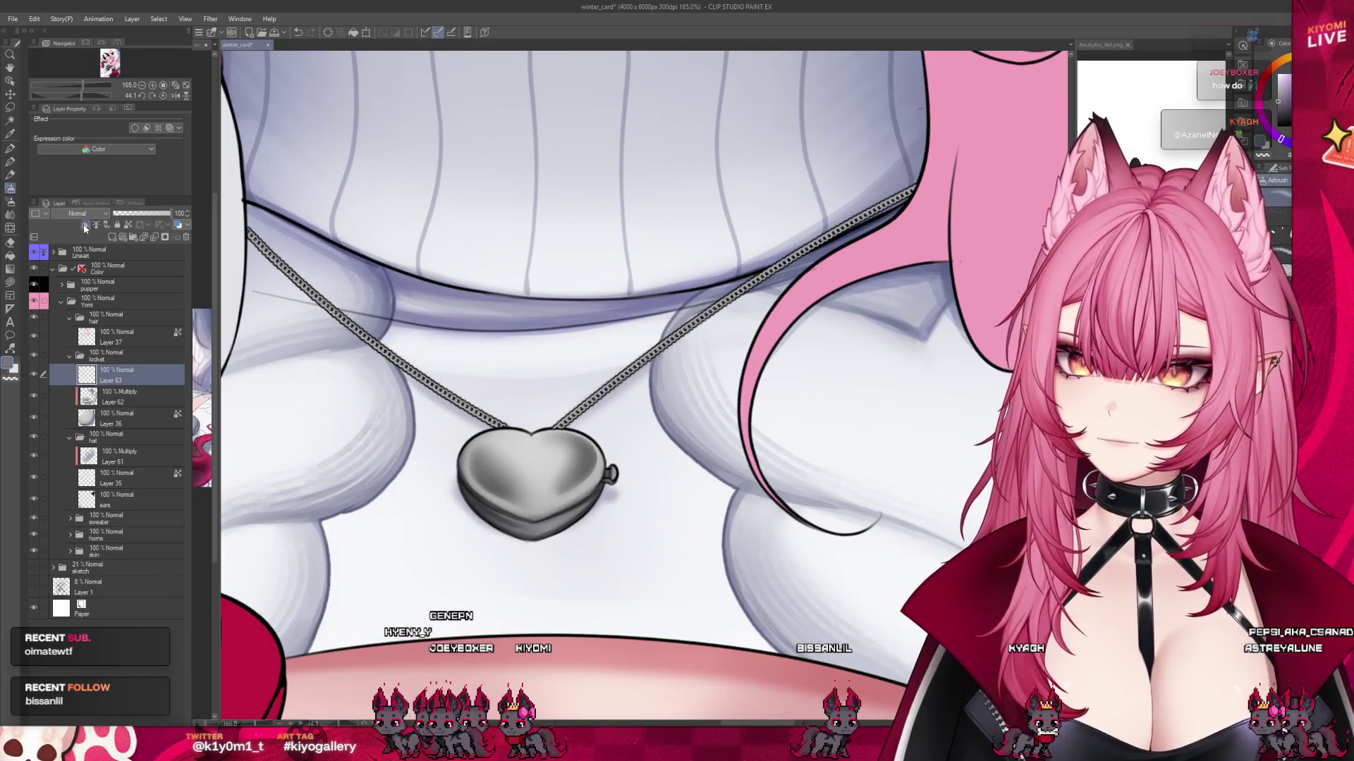
{"action": "key", "text": "alt+shift+w"}
{"action": "scroll", "coordinate": [485, 459], "scroll_direction": "up", "scroll_amount": 1}
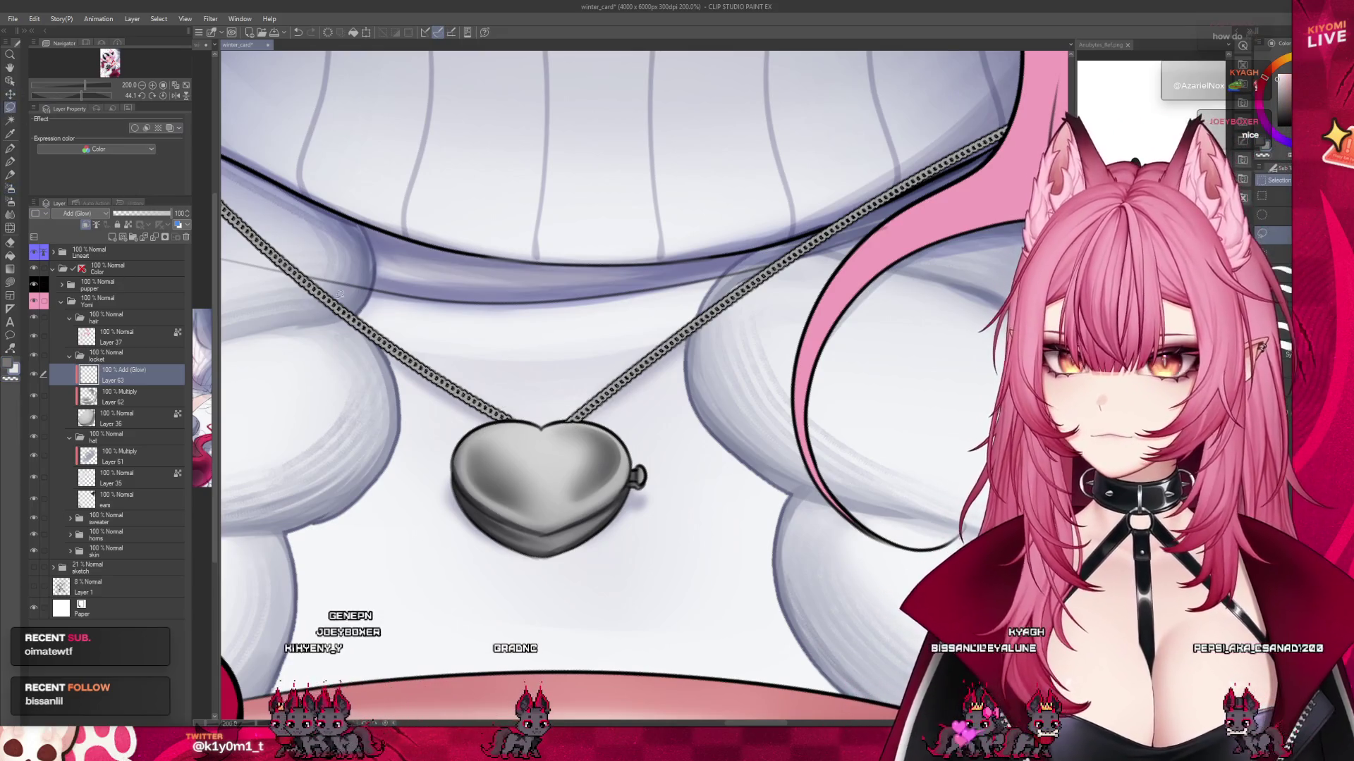
{"action": "left_click_drag", "start_coordinate": [553, 448], "coordinate": [550, 458]}
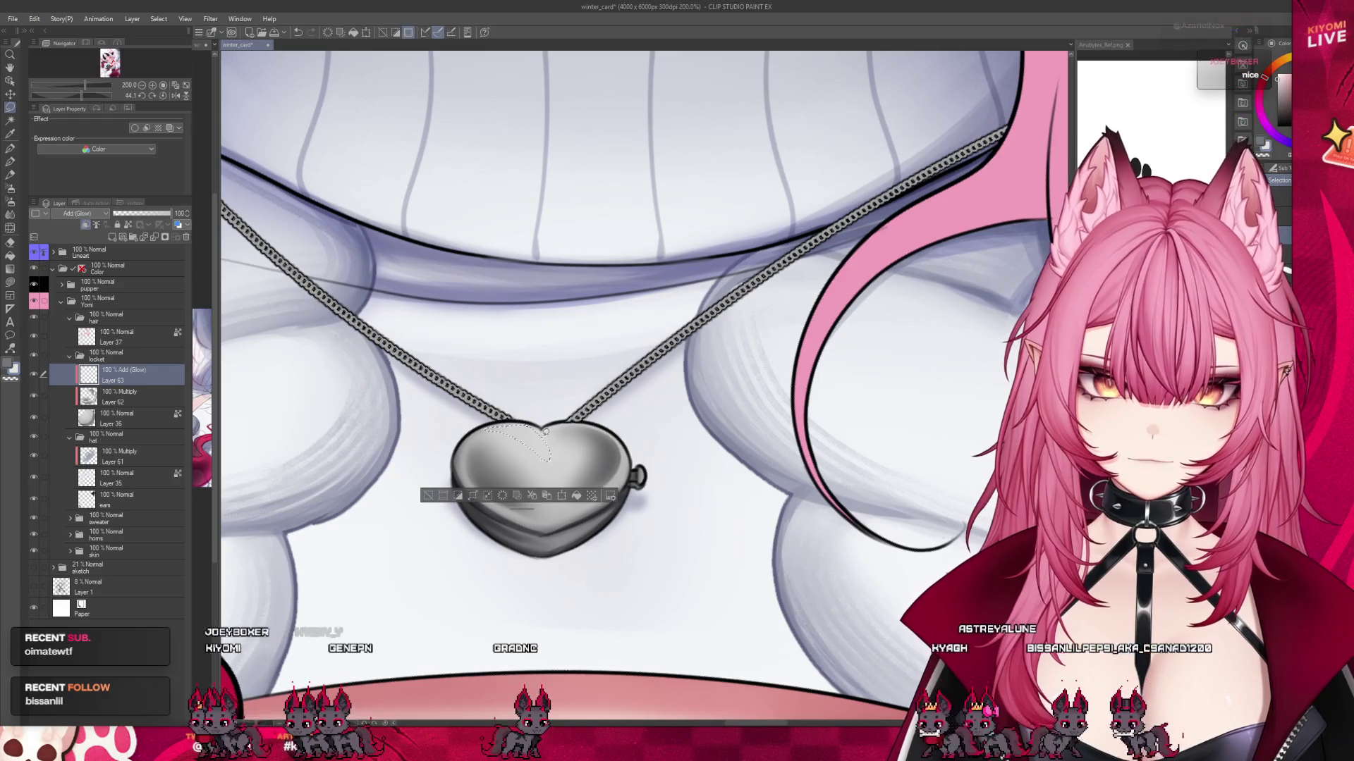
{"action": "key", "text": "b"}
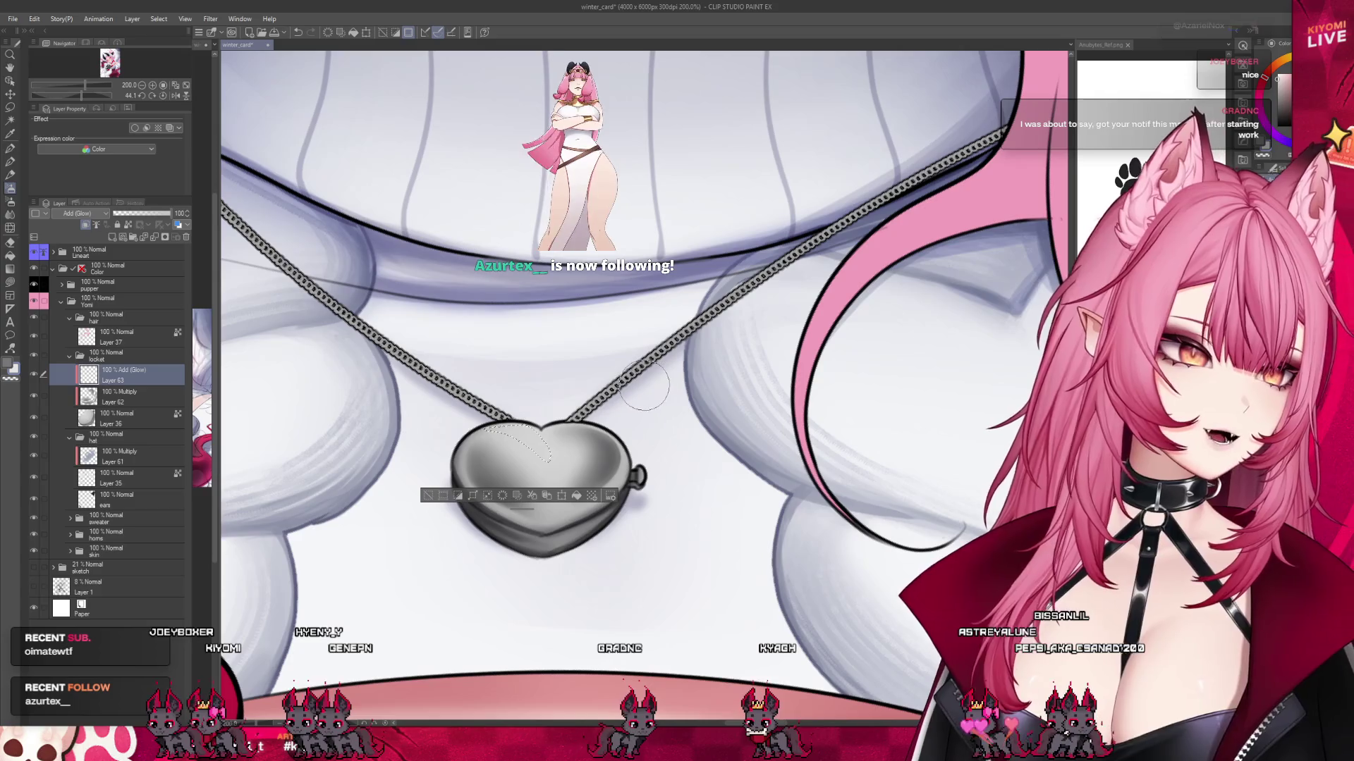
{"action": "left_click_drag", "start_coordinate": [504, 431], "coordinate": [532, 432]}
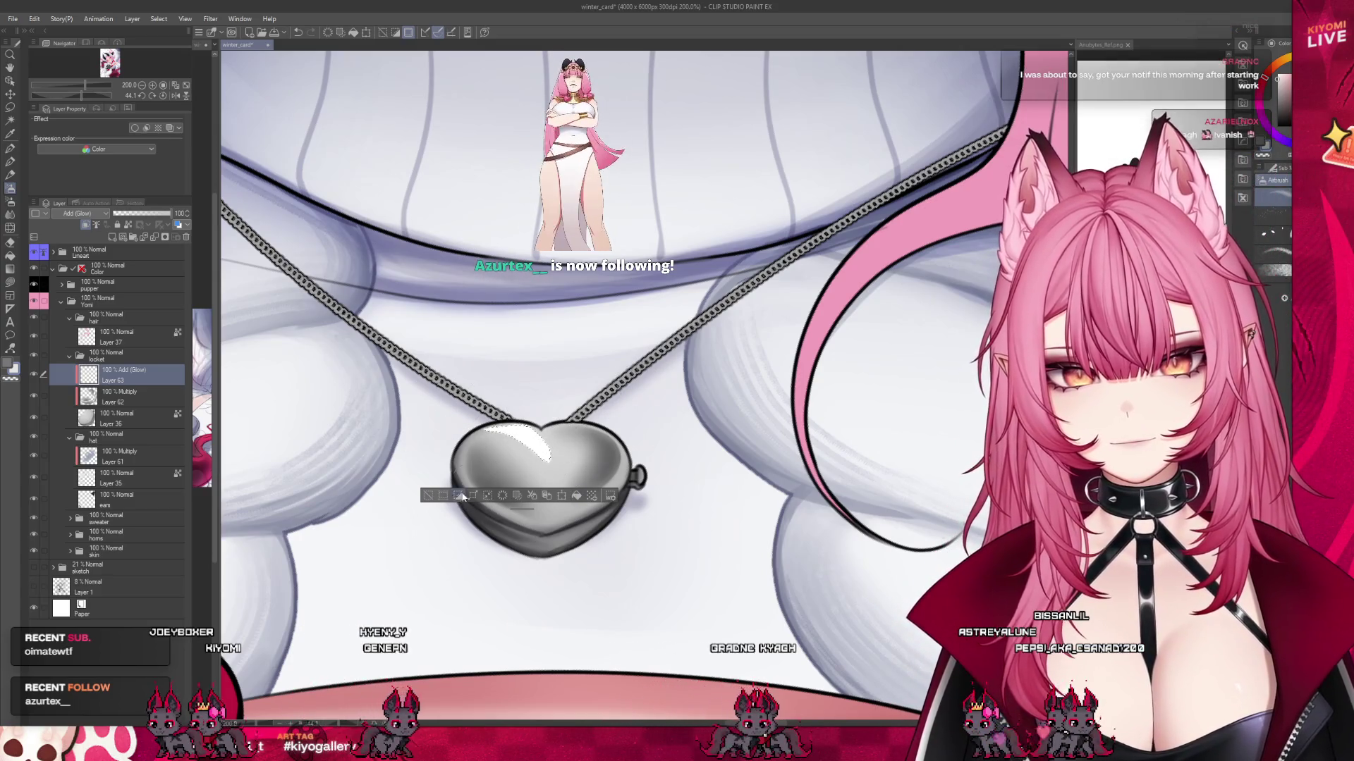
{"action": "key", "text": "ctrl+d"}
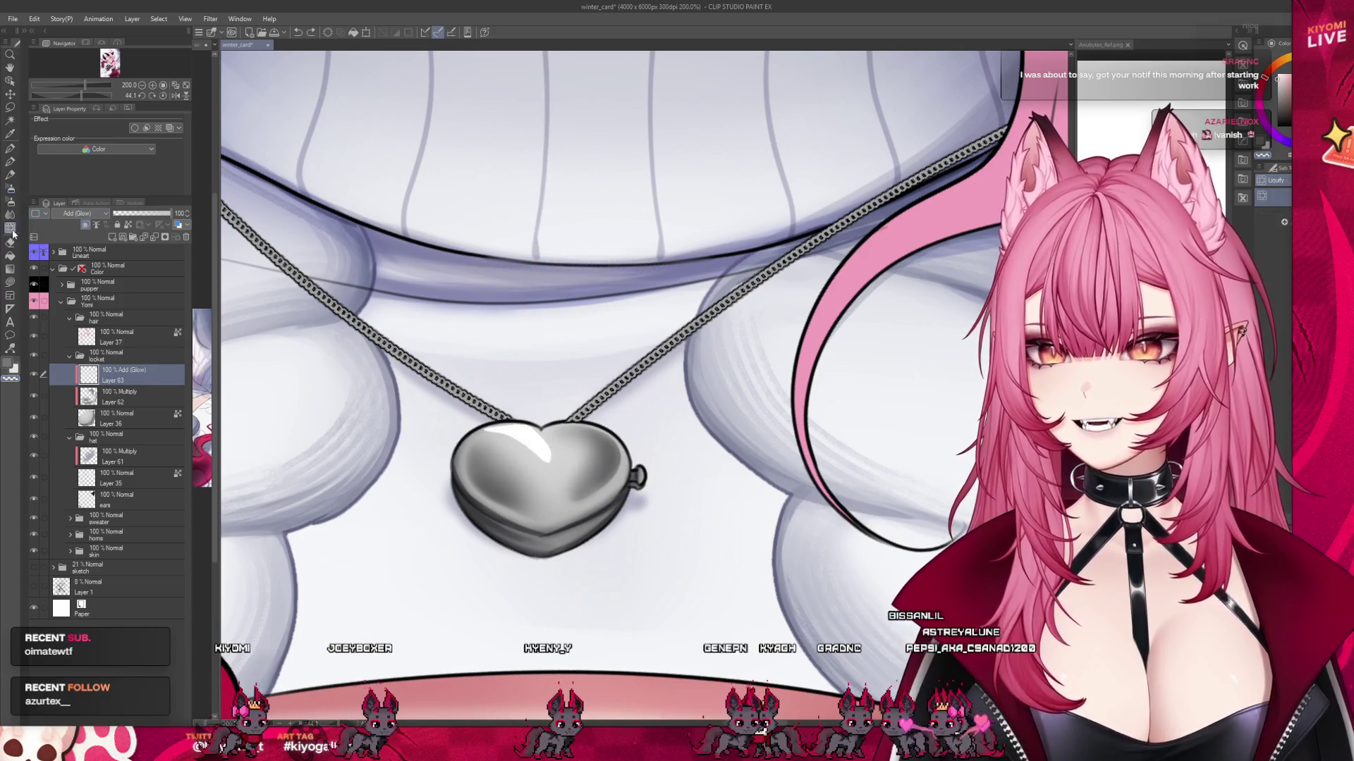
{"action": "key", "text": "j"}
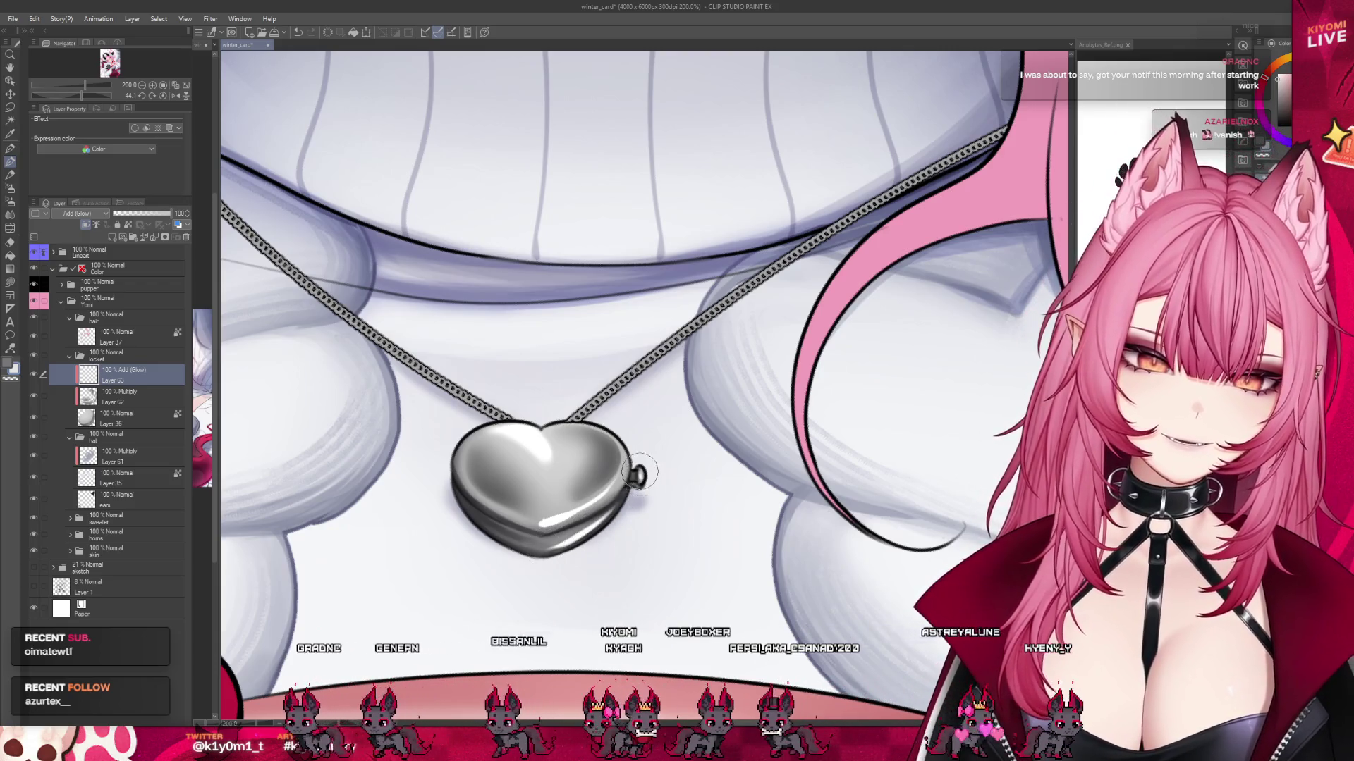
{"action": "scroll", "coordinate": [654, 465], "scroll_direction": "down", "scroll_amount": 5}
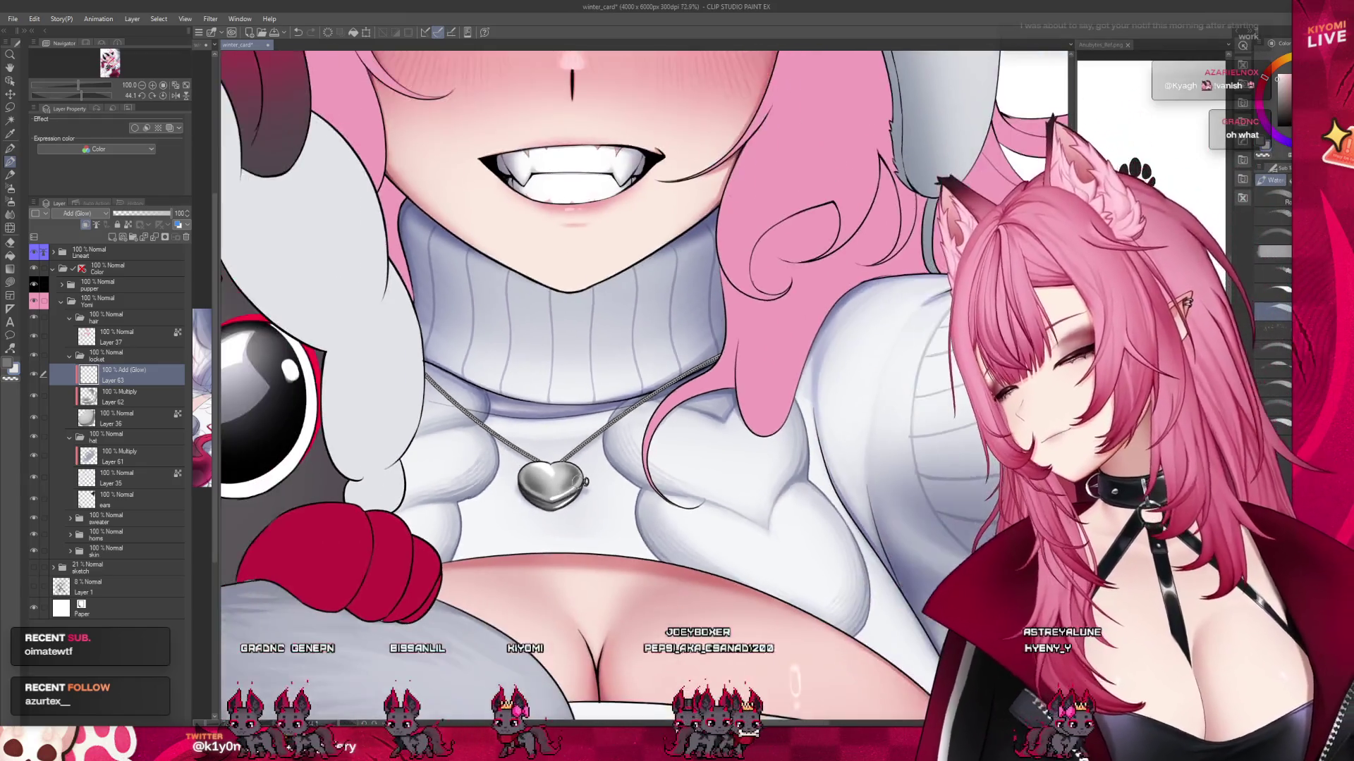
{"action": "scroll", "coordinate": [584, 480], "scroll_direction": "down", "scroll_amount": 2}
{"action": "scroll", "coordinate": [611, 471], "scroll_direction": "up", "scroll_amount": 2}
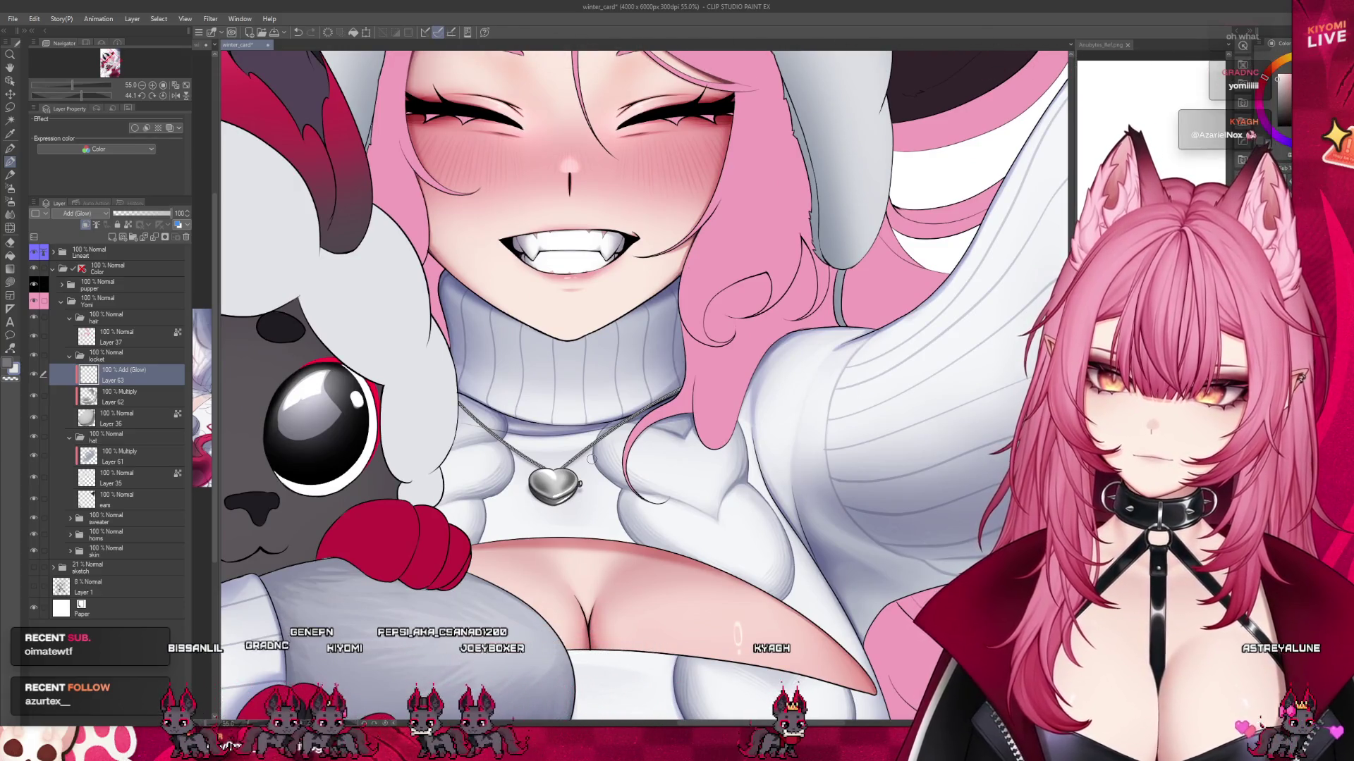
{"action": "scroll", "coordinate": [589, 458], "scroll_direction": "down", "scroll_amount": 2}
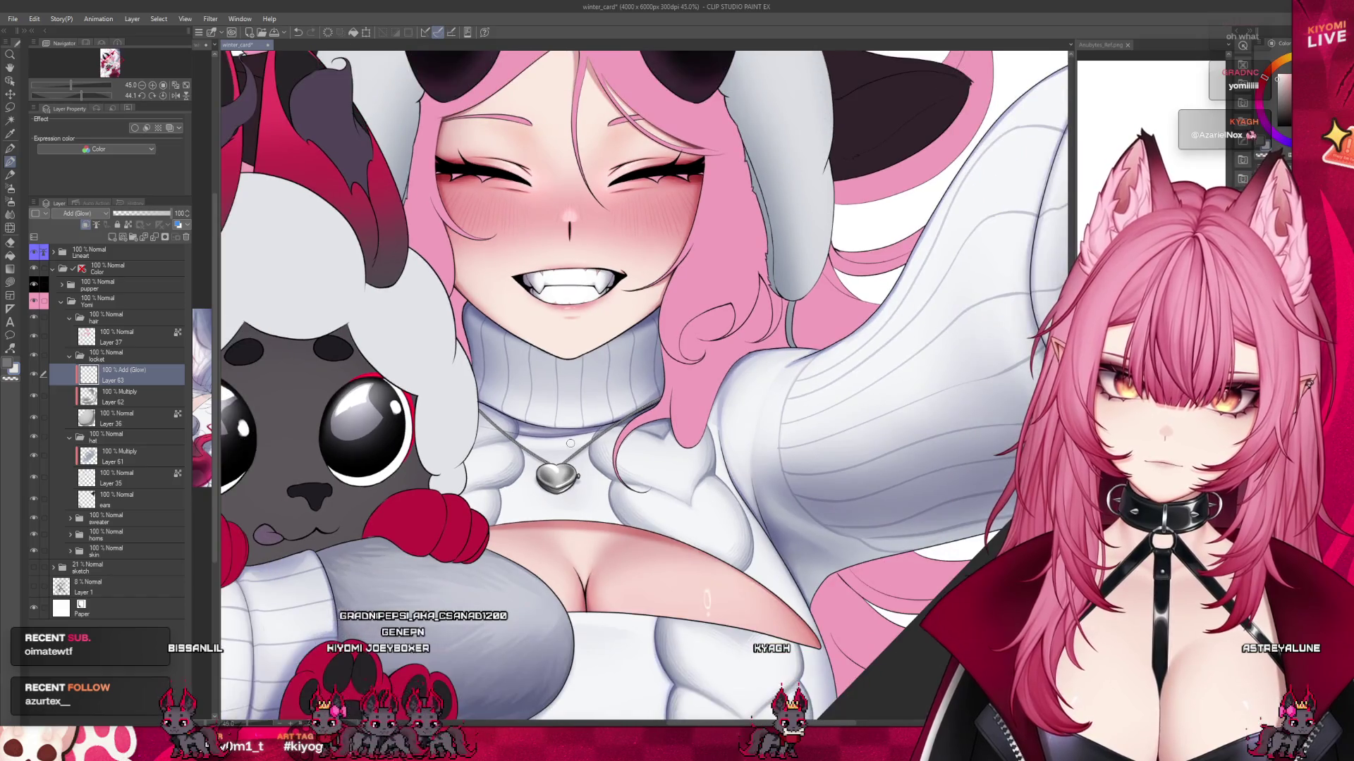
{"action": "scroll", "coordinate": [570, 442], "scroll_direction": "down", "scroll_amount": 1}
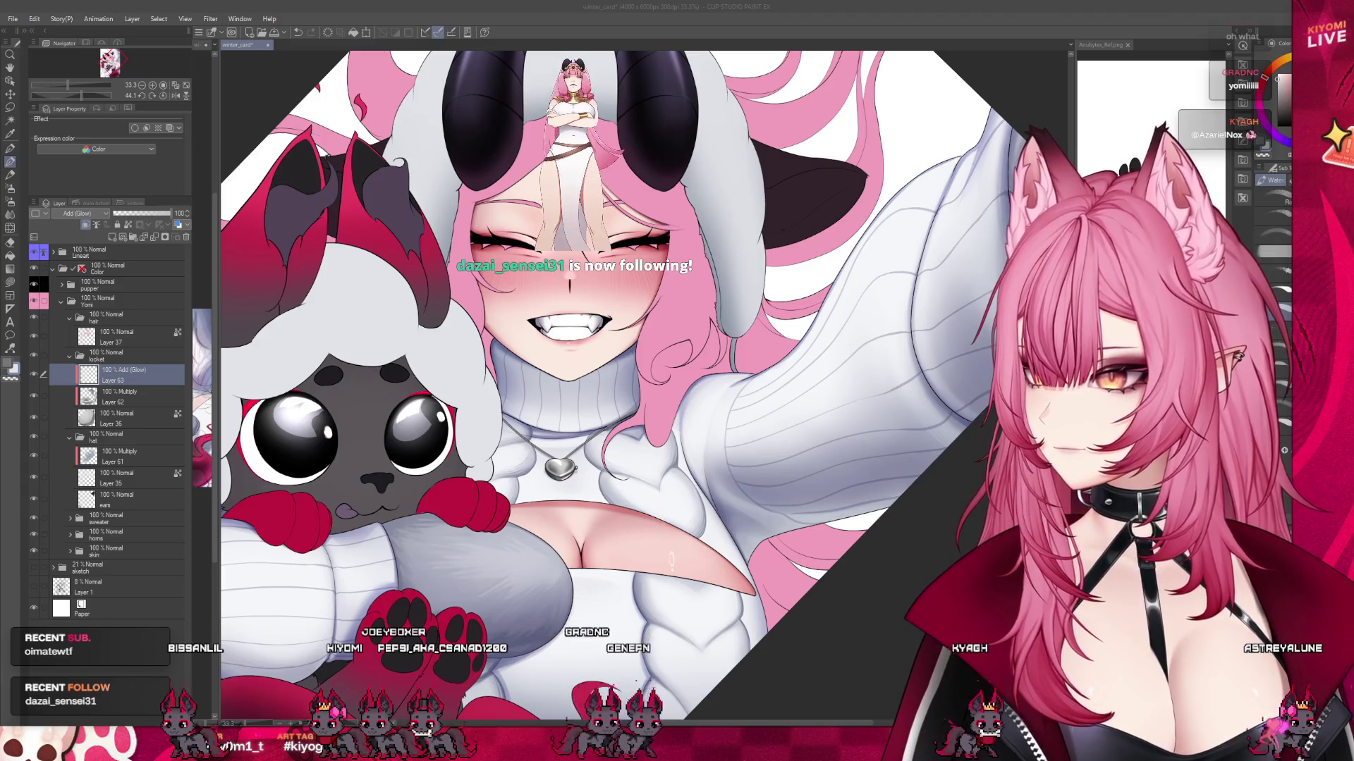
{"action": "left_click", "coordinate": [50, 33]}
Open the gold heart locket reference photo and dock it beside winter_card for comparison.
{"action": "key", "text": "ctrl+alt+n"}
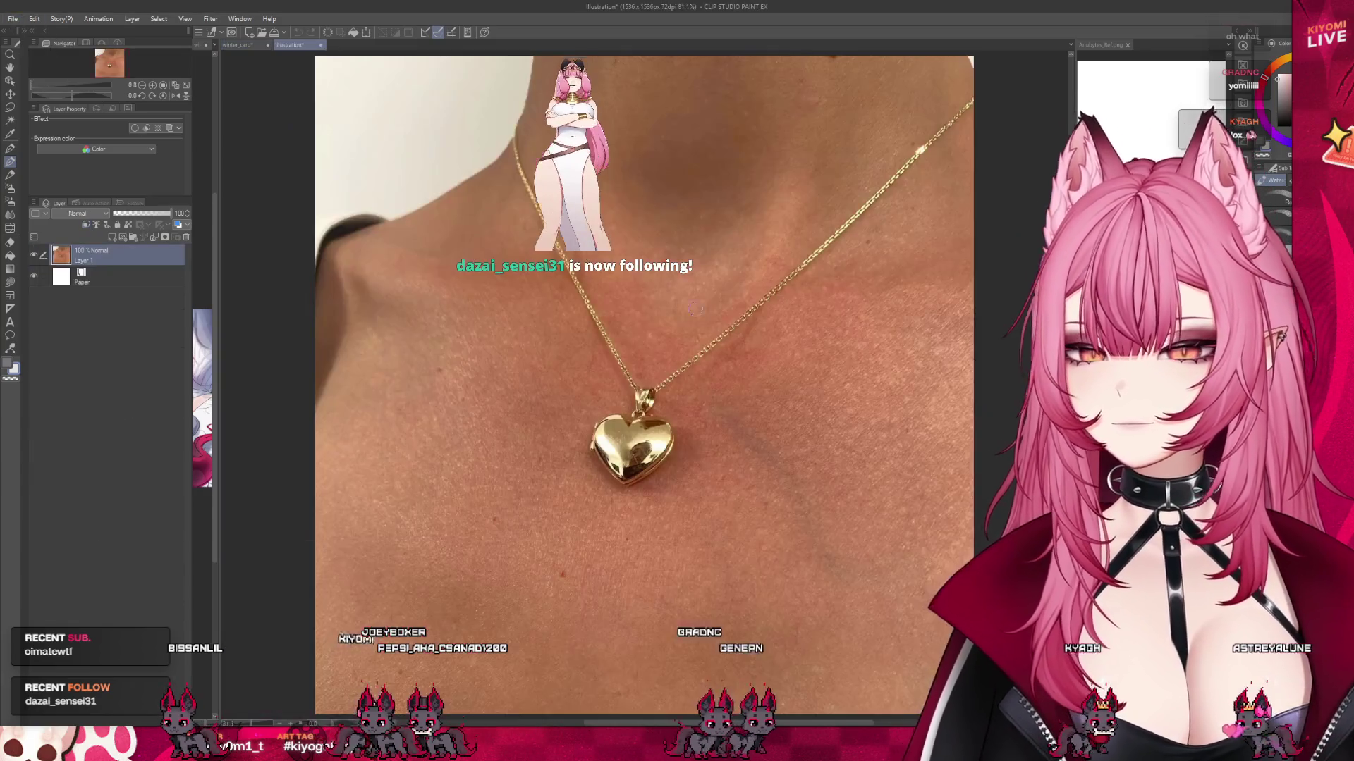
{"action": "scroll", "coordinate": [637, 462], "scroll_direction": "up", "scroll_amount": 5}
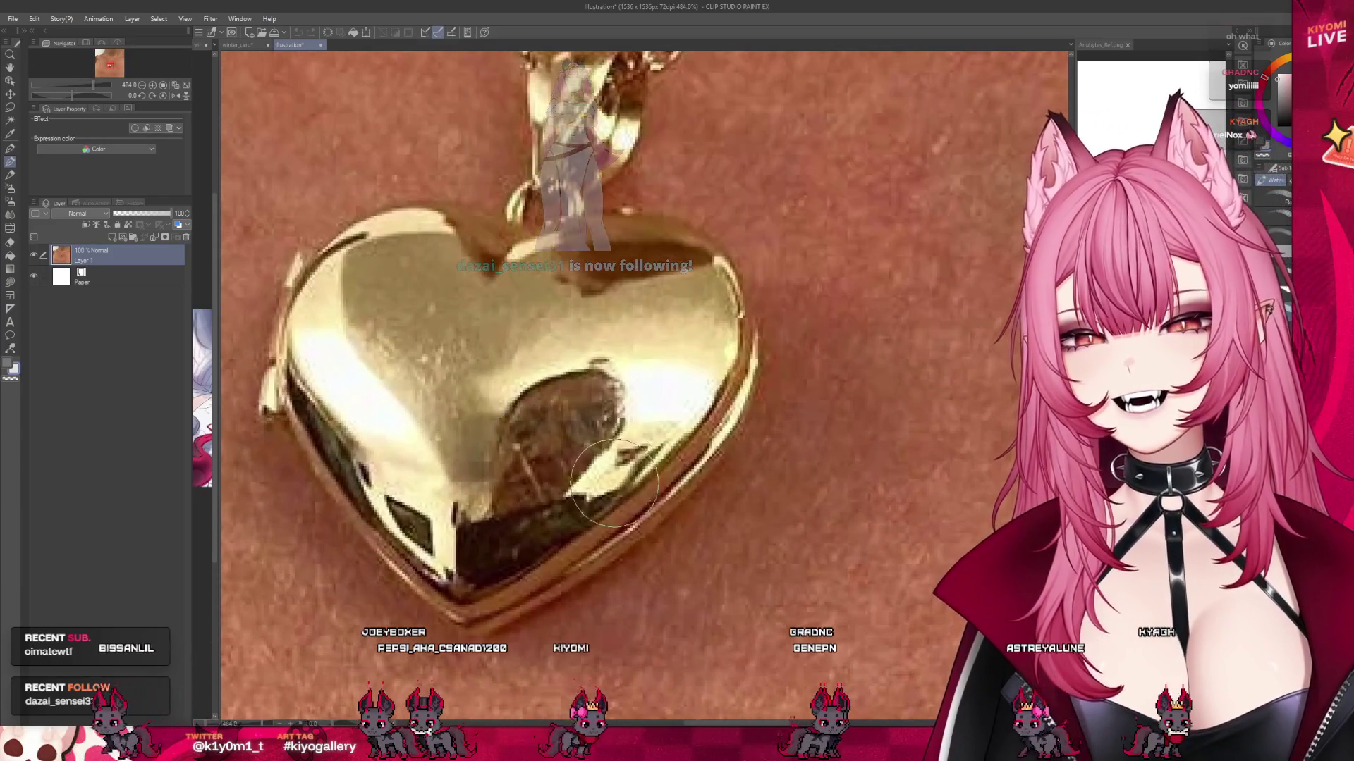
{"action": "scroll", "coordinate": [585, 501], "scroll_direction": "down", "scroll_amount": 4}
{"action": "scroll", "coordinate": [584, 500], "scroll_direction": "down", "scroll_amount": 5}
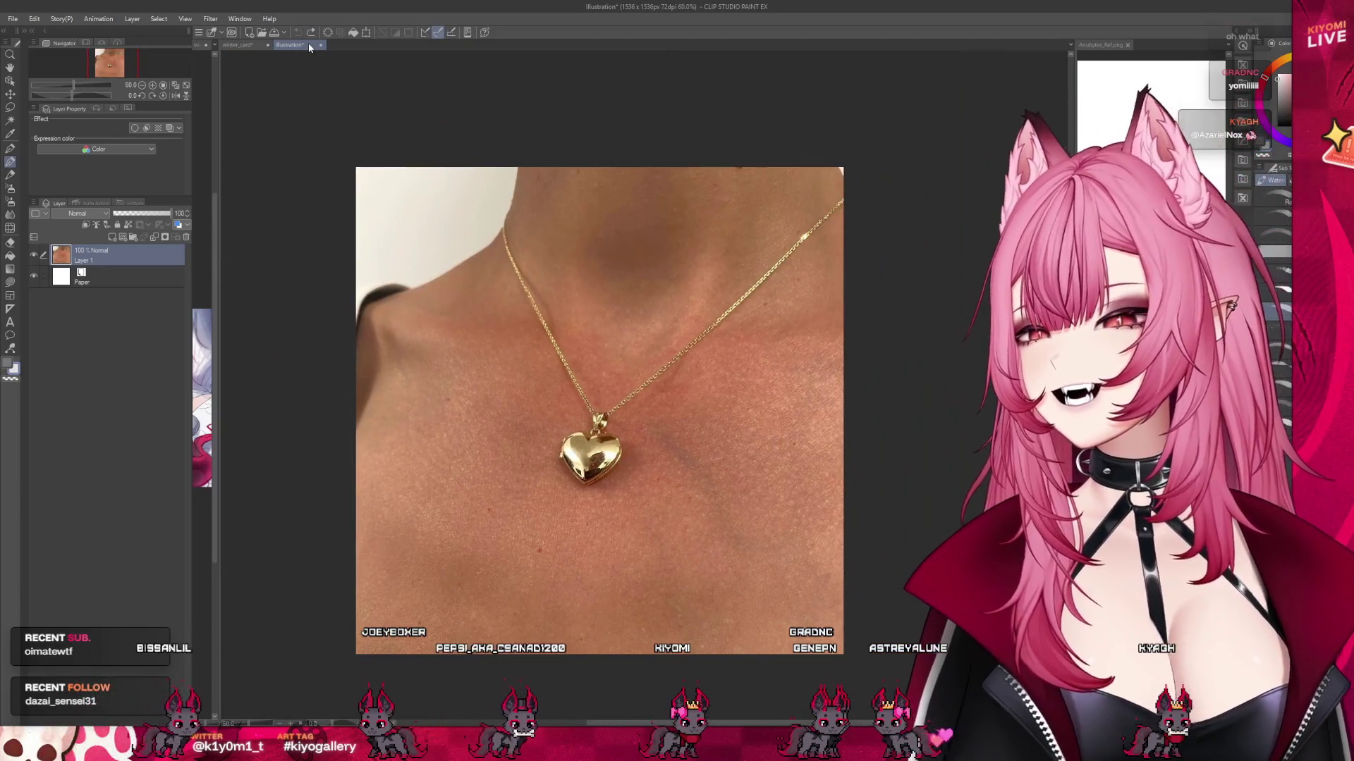
{"action": "left_click_drag", "start_coordinate": [310, 47], "coordinate": [221, 62]}
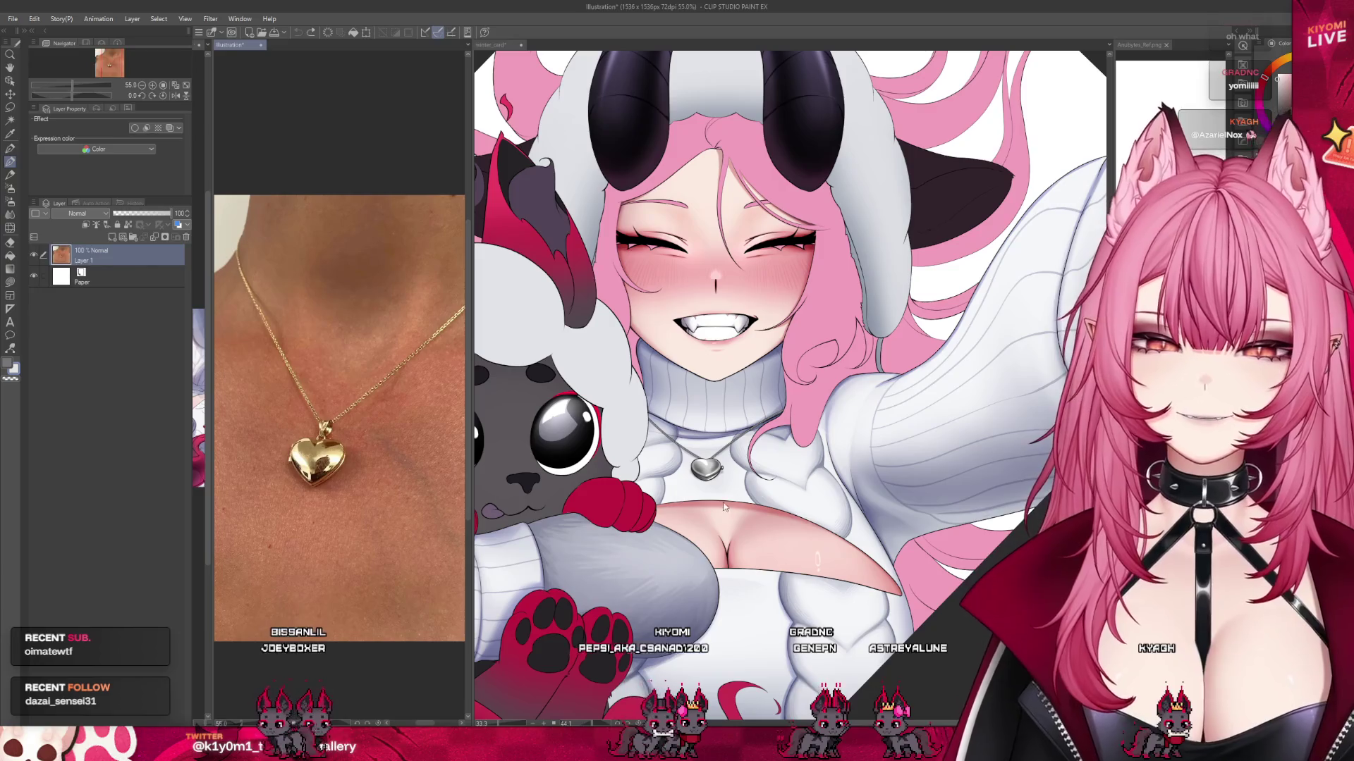
{"action": "scroll", "coordinate": [704, 448], "scroll_direction": "up", "scroll_amount": 5}
{"action": "scroll", "coordinate": [704, 448], "scroll_direction": "up", "scroll_amount": 4}
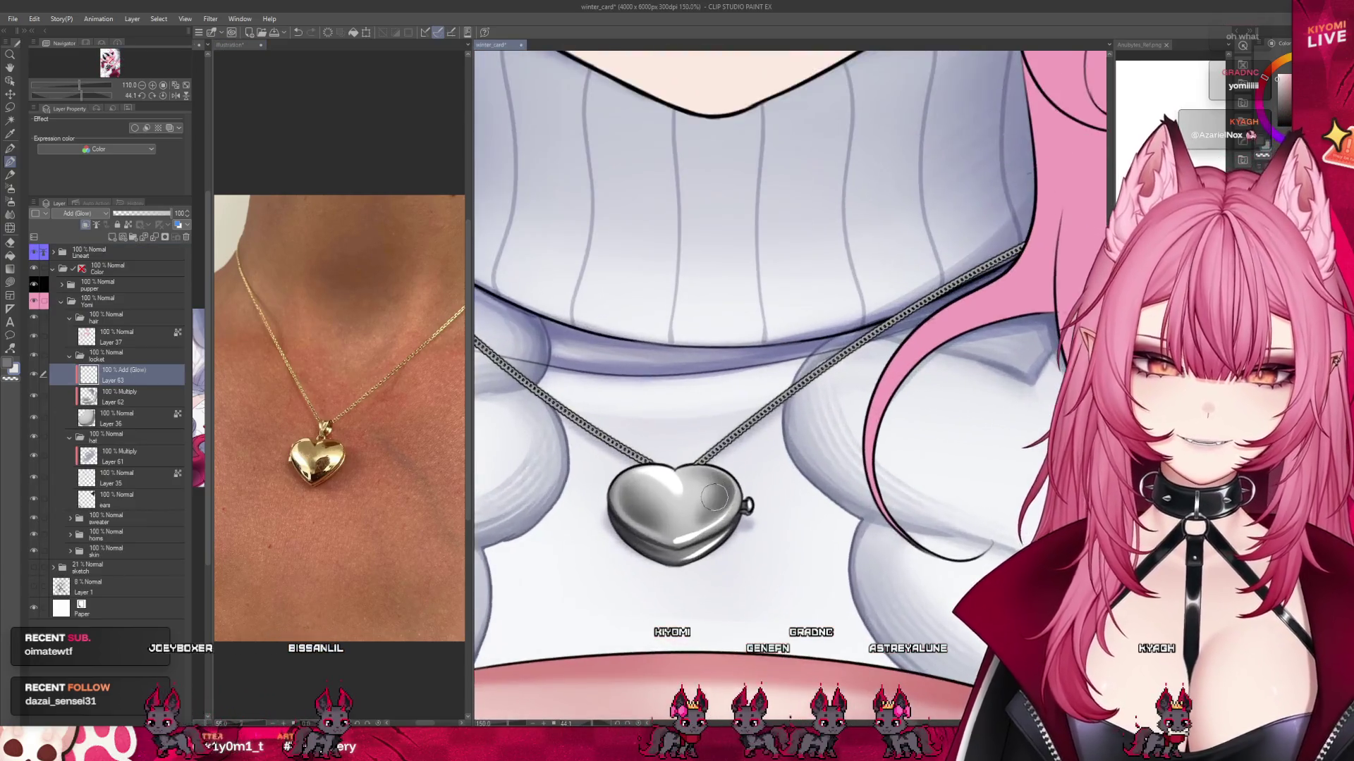
{"action": "left_click", "coordinate": [10, 282]}
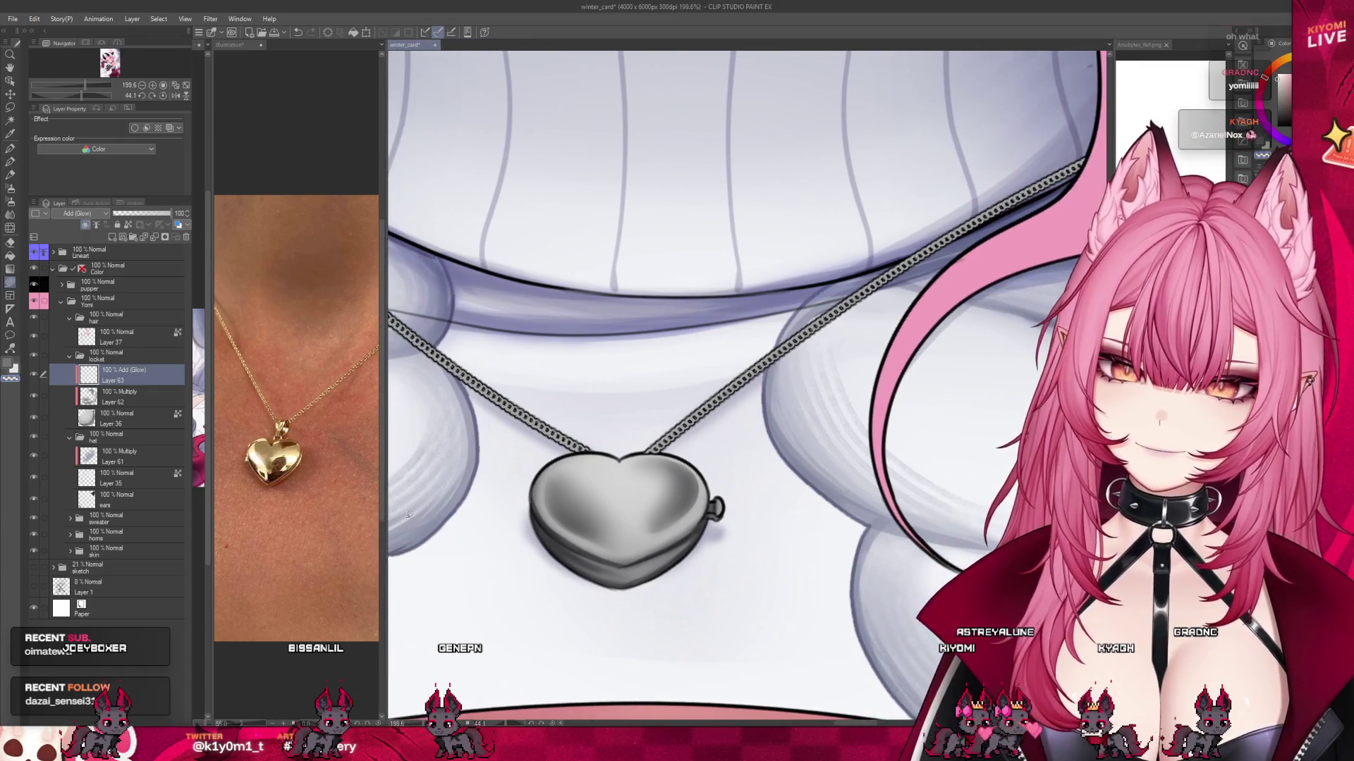
{"action": "scroll", "coordinate": [686, 535], "scroll_direction": "up", "scroll_amount": 2}
On Multiply Layer 62, soften the shading on the locket's upper left and upper-right lobe.
{"action": "left_click", "coordinate": [180, 398]}
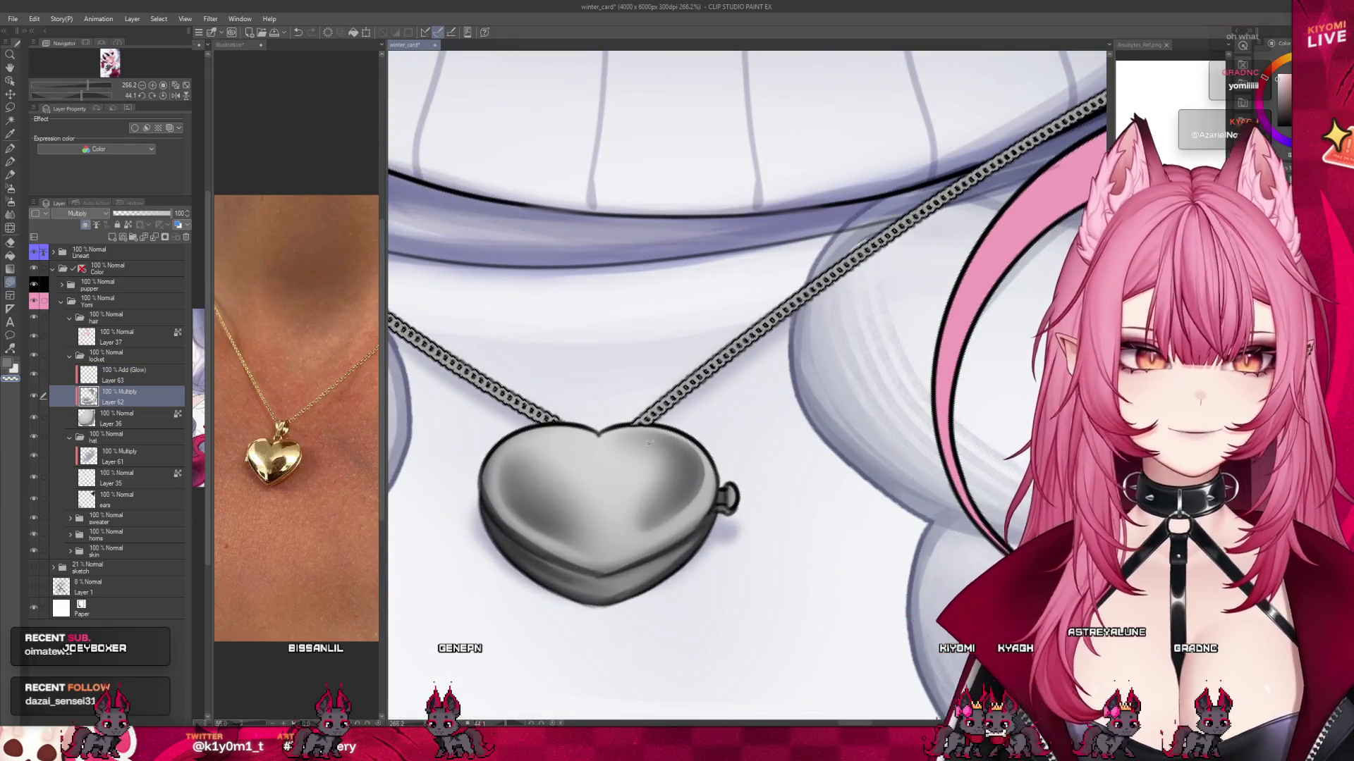
{"action": "mouse_move", "coordinate": [530, 447]}
{"action": "left_mouse_down"}
{"action": "mouse_move", "coordinate": [557, 511]}
{"action": "mouse_move", "coordinate": [596, 509]}
{"action": "left_mouse_up"}
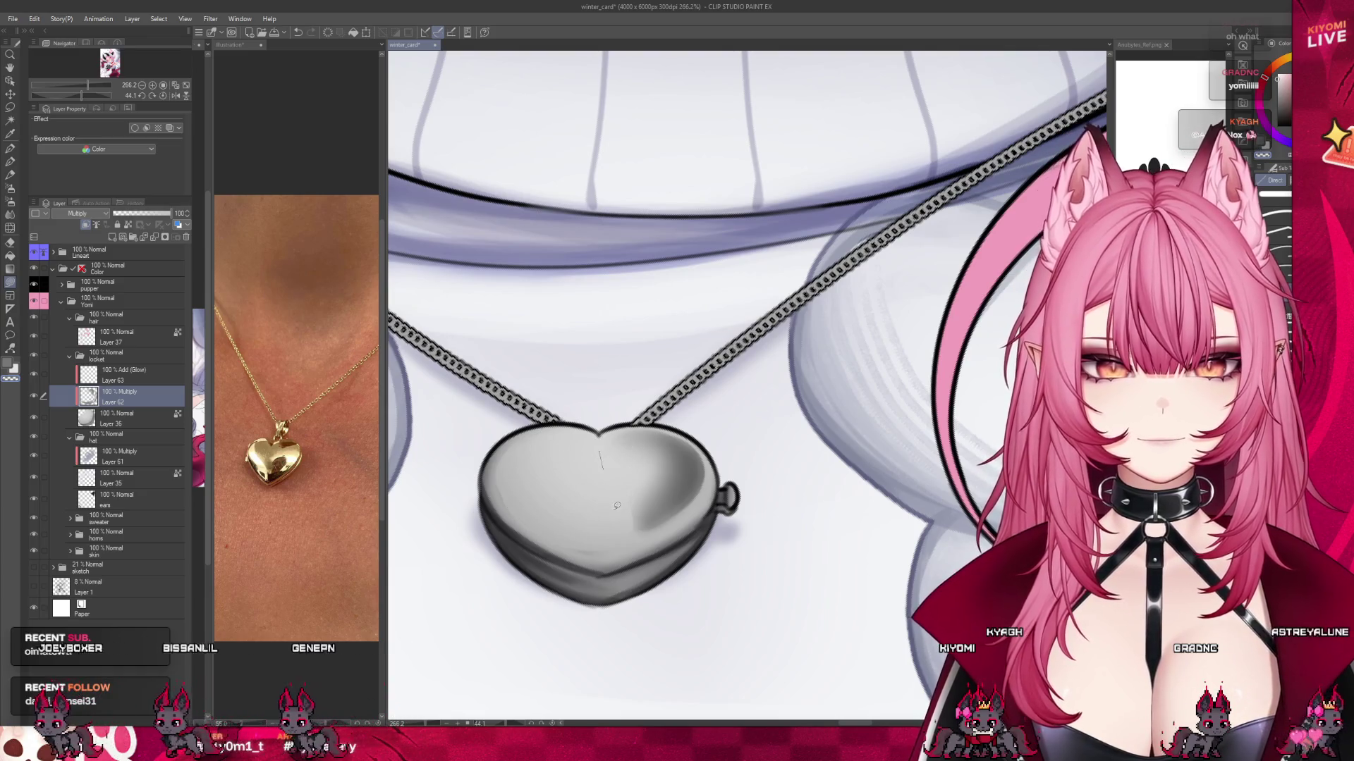
{"action": "mouse_move", "coordinate": [669, 525]}
{"action": "left_mouse_down"}
{"action": "mouse_move", "coordinate": [623, 437]}
{"action": "mouse_move", "coordinate": [697, 490]}
{"action": "mouse_move", "coordinate": [659, 512]}
{"action": "left_mouse_up"}
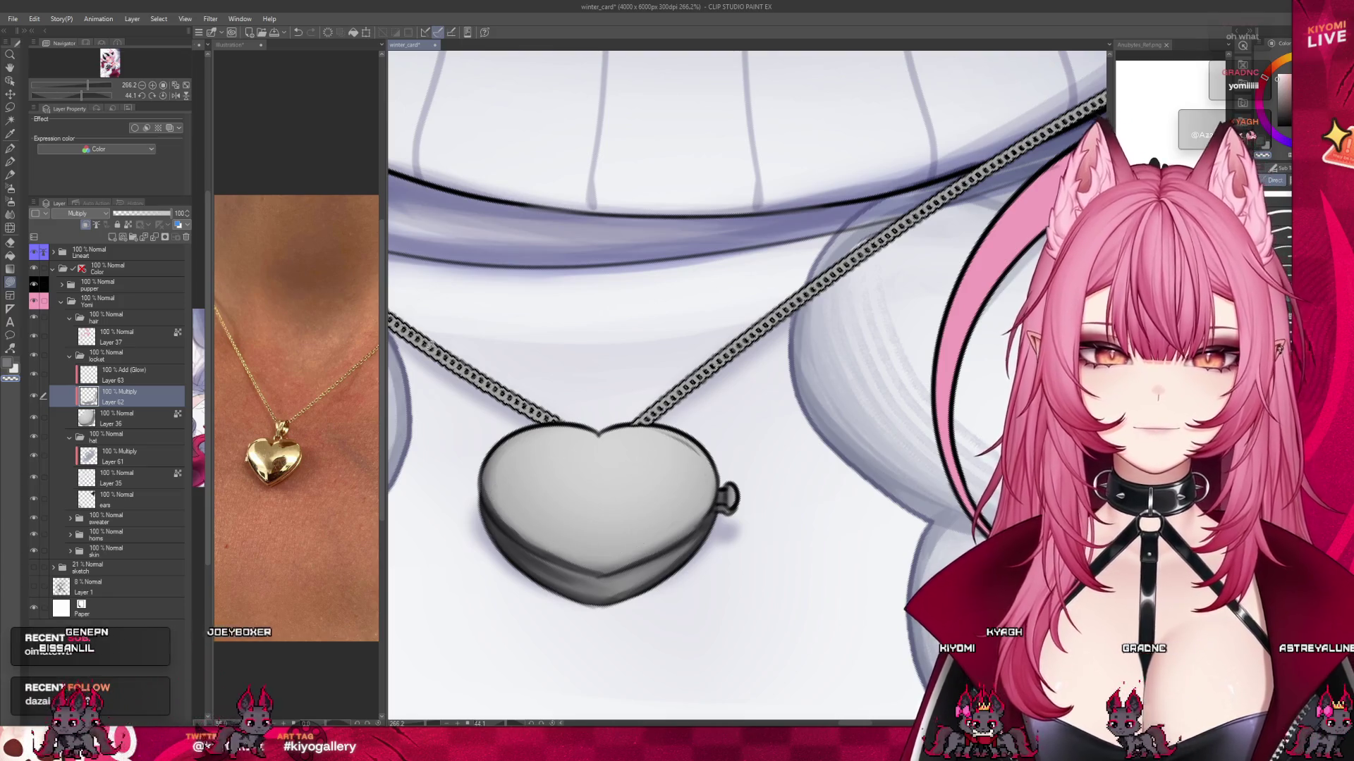
Paint dark grey reflection bands along the locket's top, lower-left diagonal and lower right.
{"action": "left_click", "coordinate": [11, 162]}
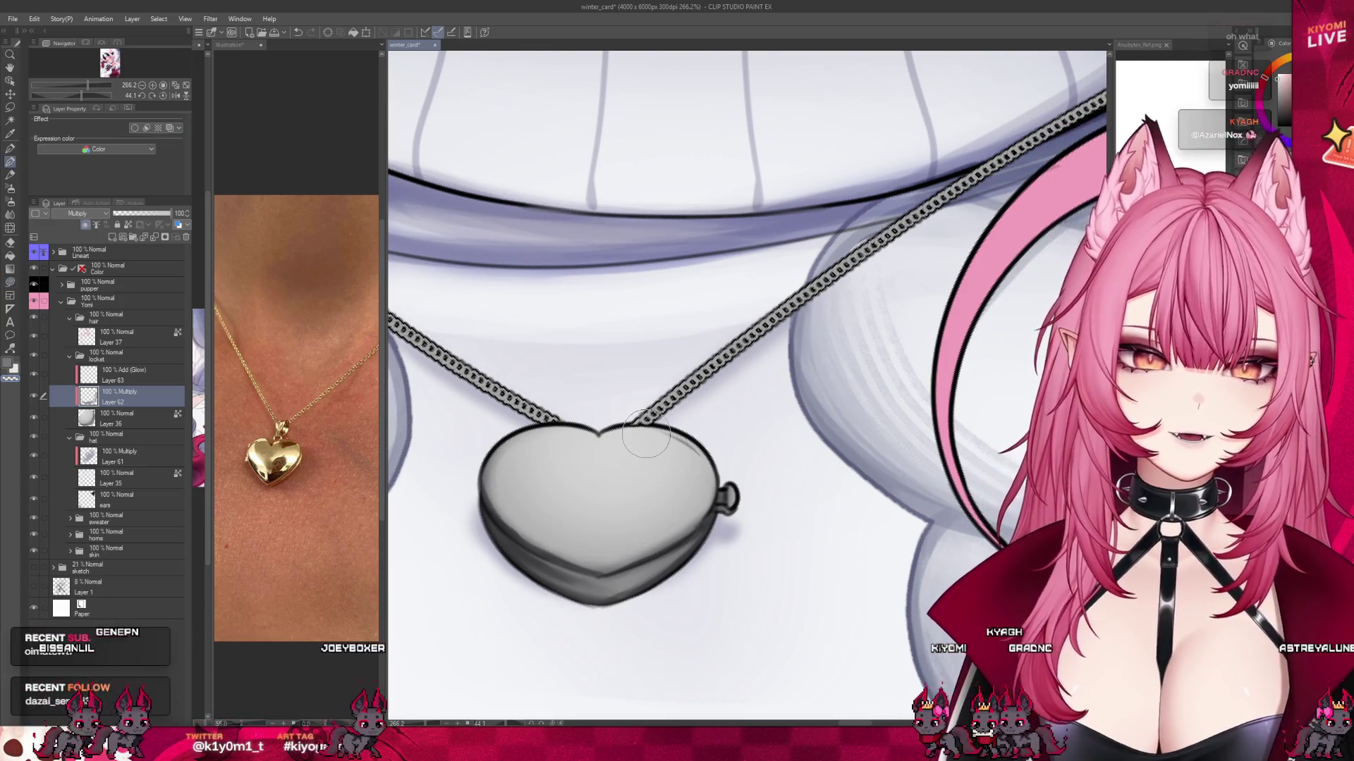
{"action": "mouse_move", "coordinate": [646, 433]}
{"action": "left_mouse_down"}
{"action": "mouse_move", "coordinate": [694, 445]}
{"action": "mouse_move", "coordinate": [606, 455]}
{"action": "mouse_move", "coordinate": [619, 464]}
{"action": "left_mouse_up"}
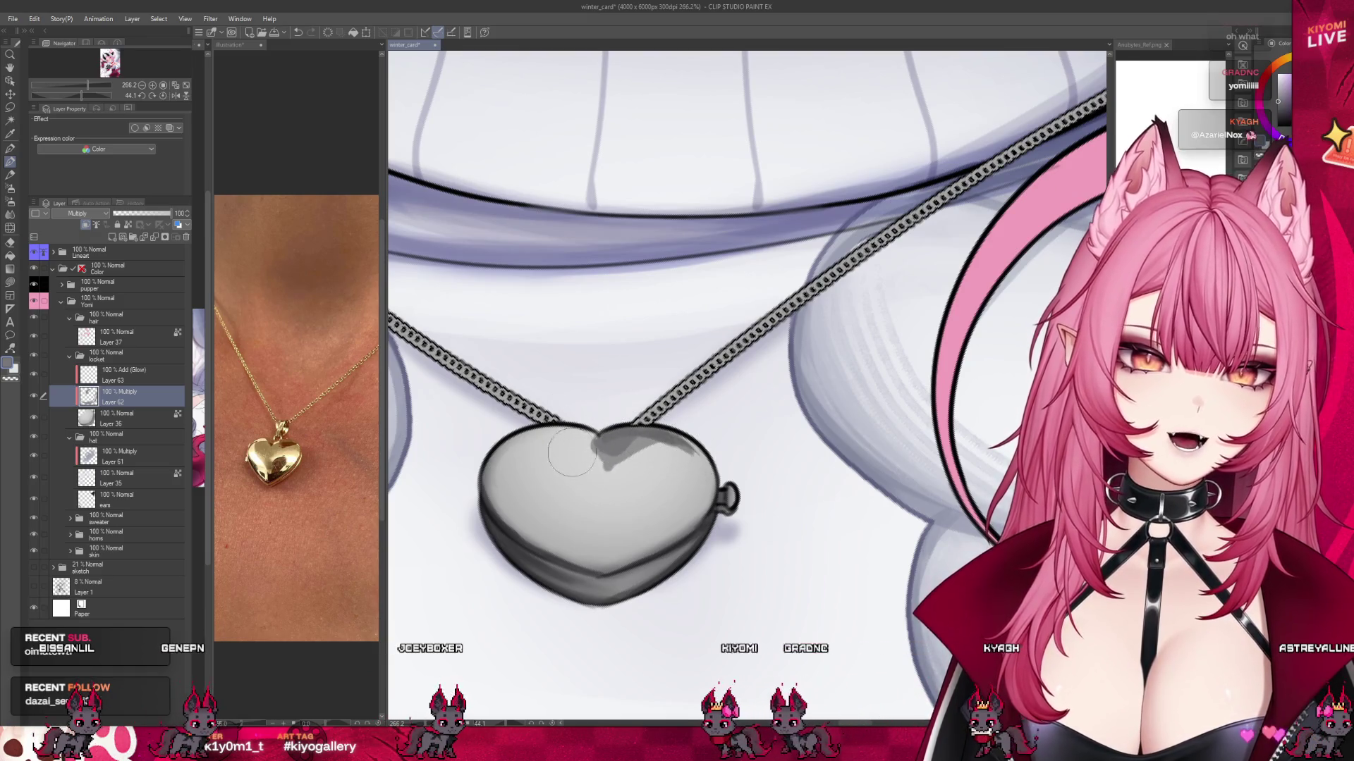
{"action": "mouse_move", "coordinate": [571, 510]}
{"action": "left_mouse_down"}
{"action": "mouse_move", "coordinate": [507, 497]}
{"action": "mouse_move", "coordinate": [602, 557]}
{"action": "mouse_move", "coordinate": [507, 494]}
{"action": "mouse_move", "coordinate": [536, 493]}
{"action": "mouse_move", "coordinate": [562, 511]}
{"action": "mouse_move", "coordinate": [499, 497]}
{"action": "mouse_move", "coordinate": [625, 549]}
{"action": "left_mouse_up"}
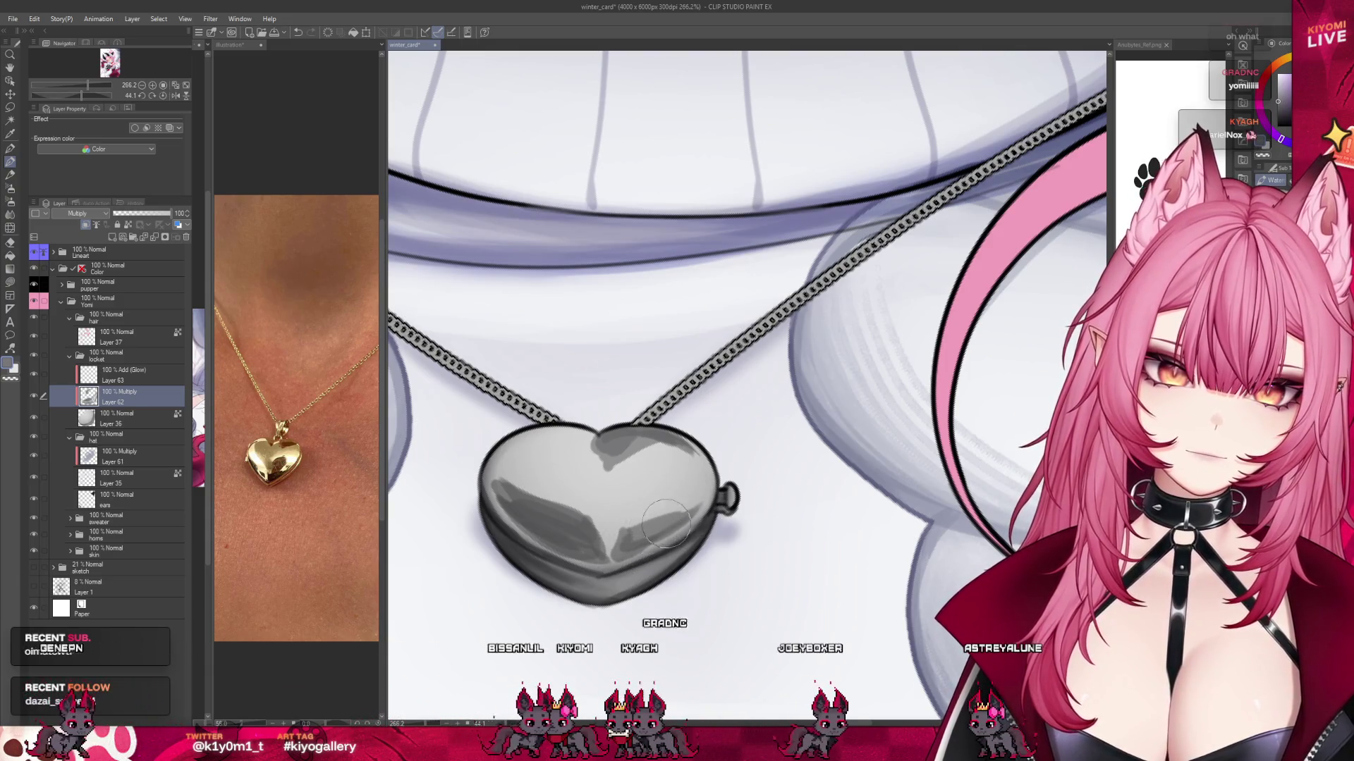
{"action": "left_click_drag", "start_coordinate": [678, 521], "coordinate": [655, 526]}
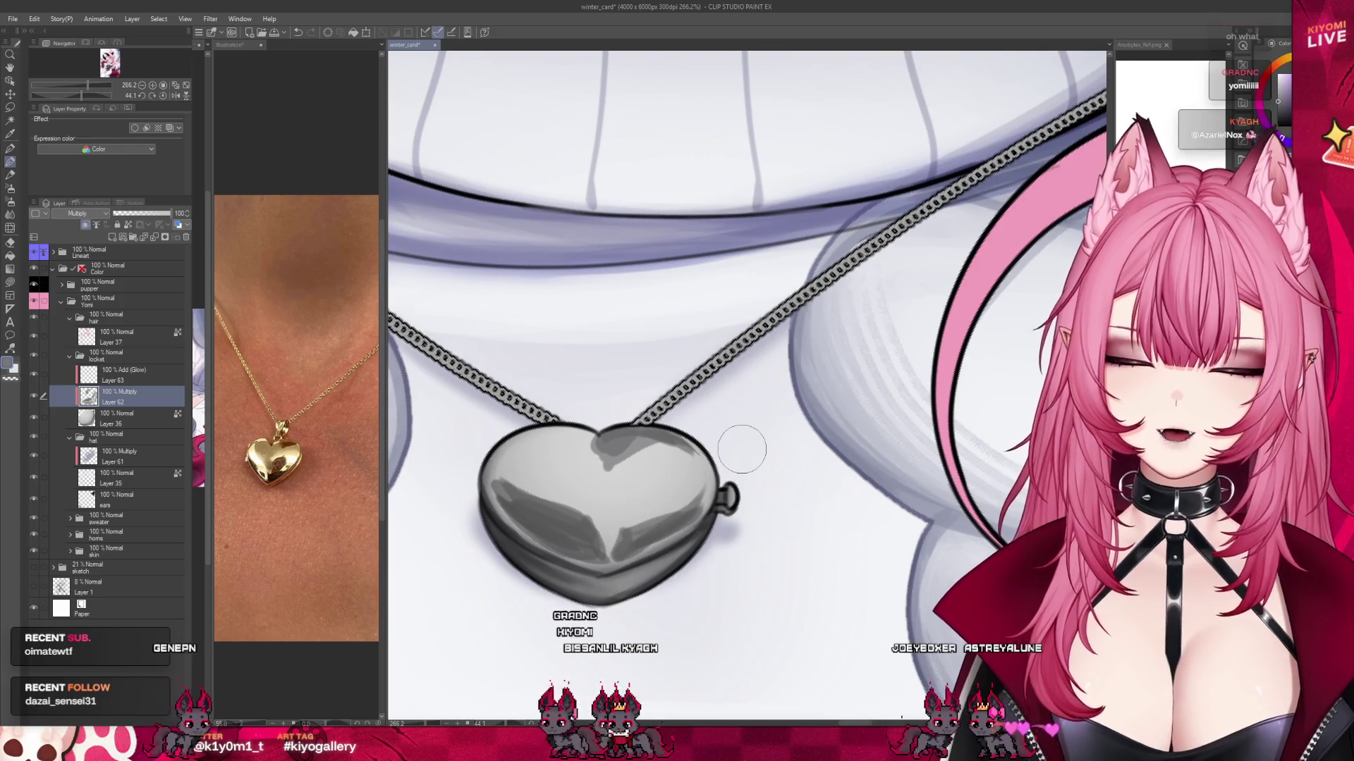
{"action": "scroll", "coordinate": [741, 448], "scroll_direction": "down", "scroll_amount": 10}
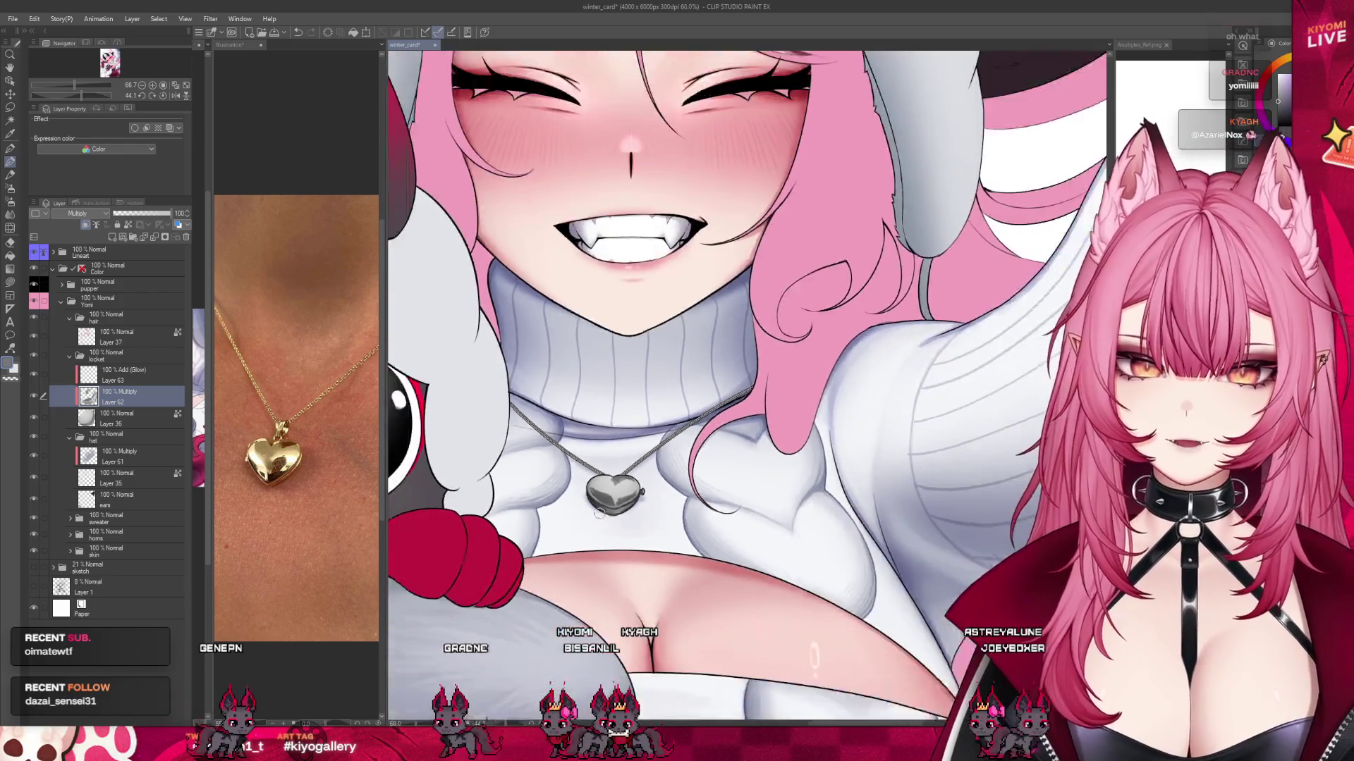
{"action": "scroll", "coordinate": [616, 434], "scroll_direction": "down", "scroll_amount": 1}
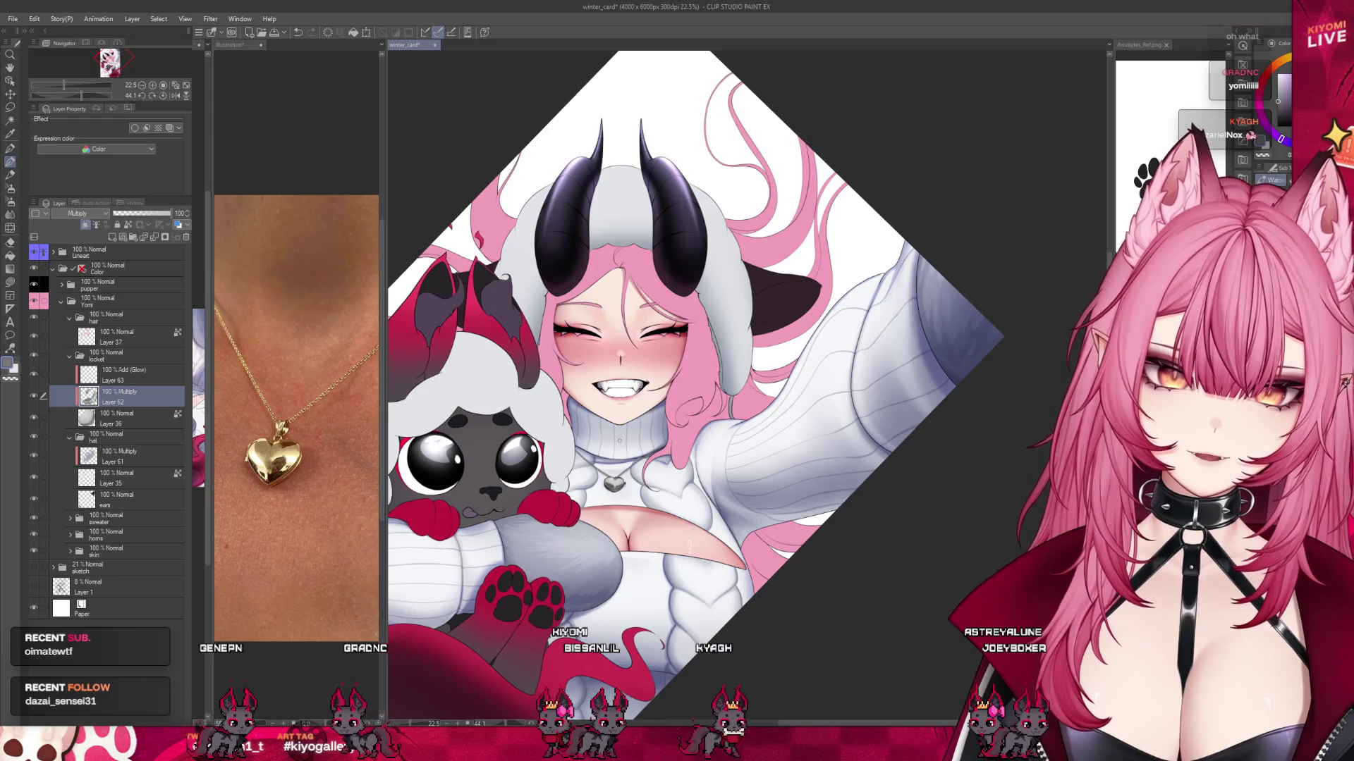
{"action": "scroll", "coordinate": [734, 411], "scroll_direction": "down", "scroll_amount": 1}
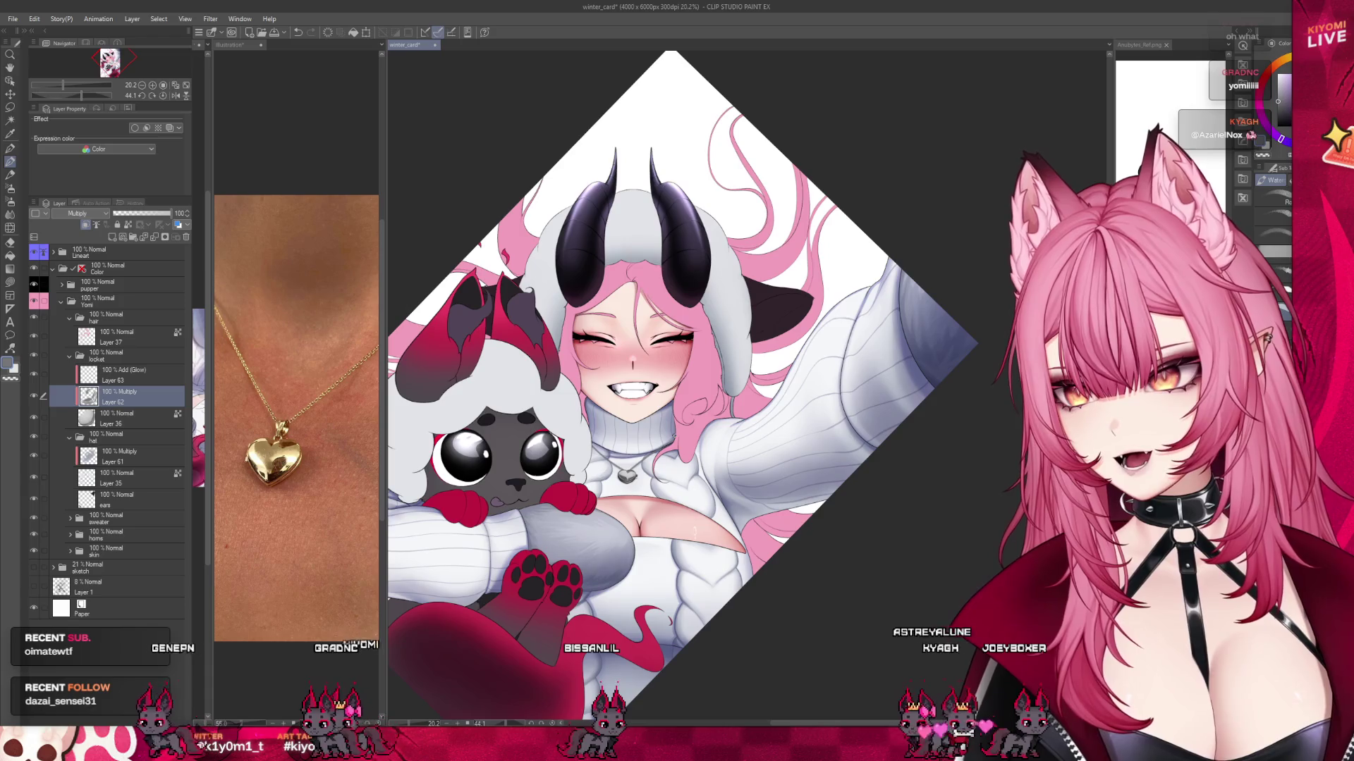
{"action": "scroll", "coordinate": [645, 453], "scroll_direction": "up", "scroll_amount": 5}
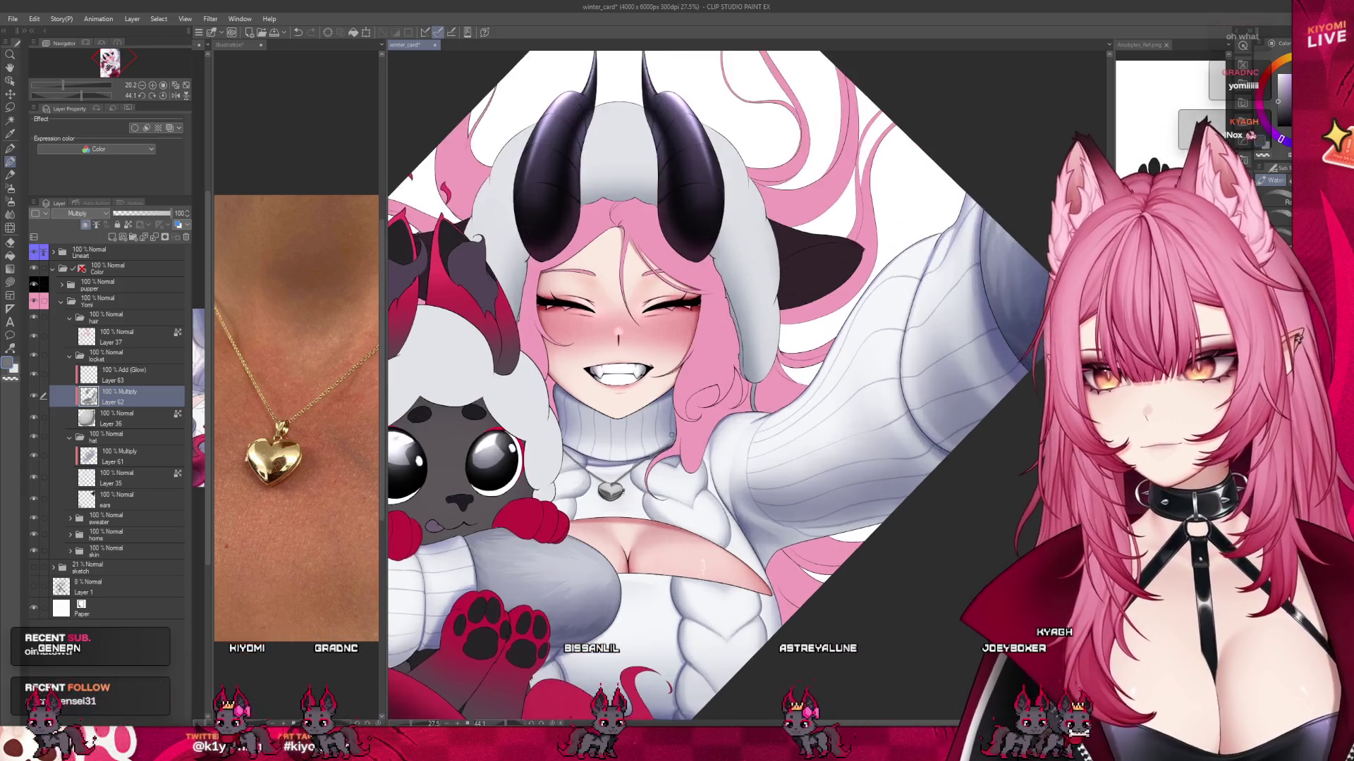
{"action": "scroll", "coordinate": [576, 522], "scroll_direction": "up", "scroll_amount": 5}
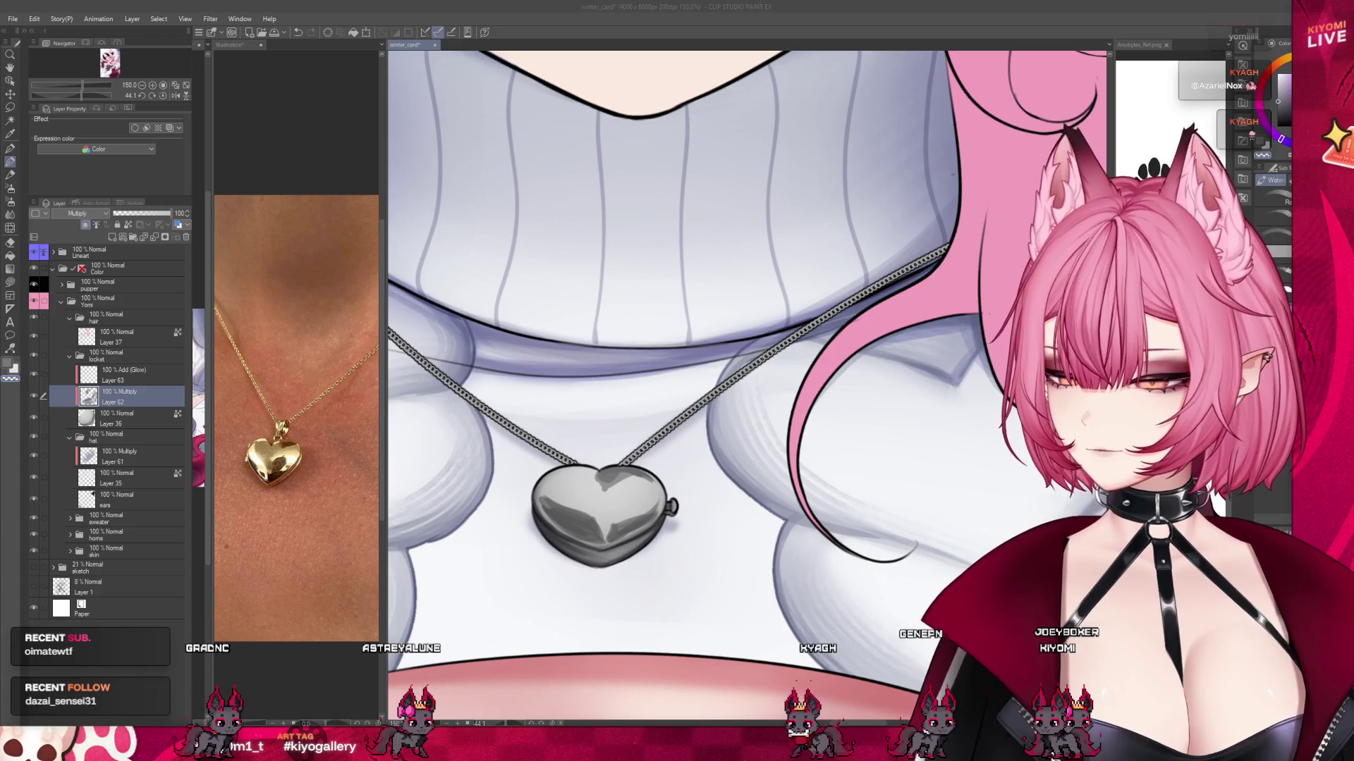
Smudge the heart locket's dark reflection bands into soft gradients, alternating Blend and pen.
{"action": "scroll", "coordinate": [705, 387], "scroll_direction": "up", "scroll_amount": 4}
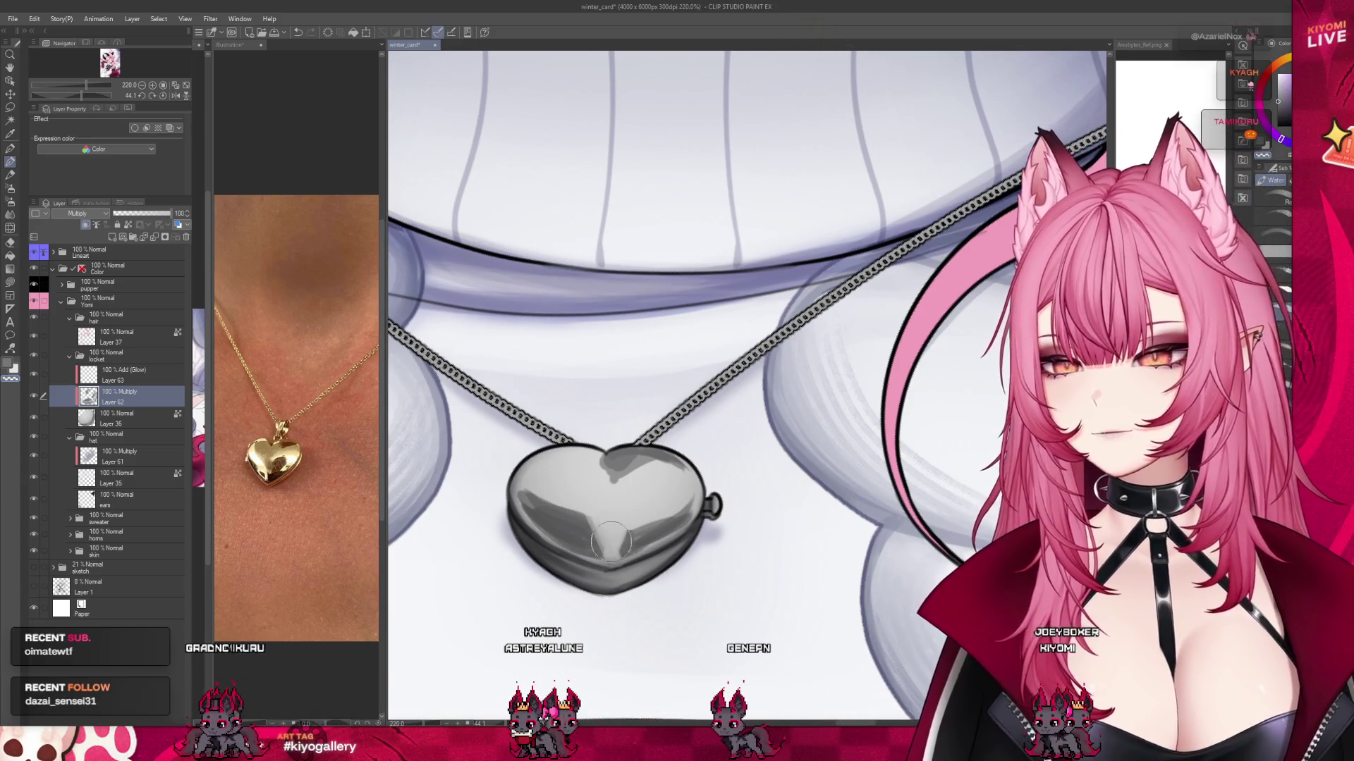
{"action": "left_click", "coordinate": [9, 216]}
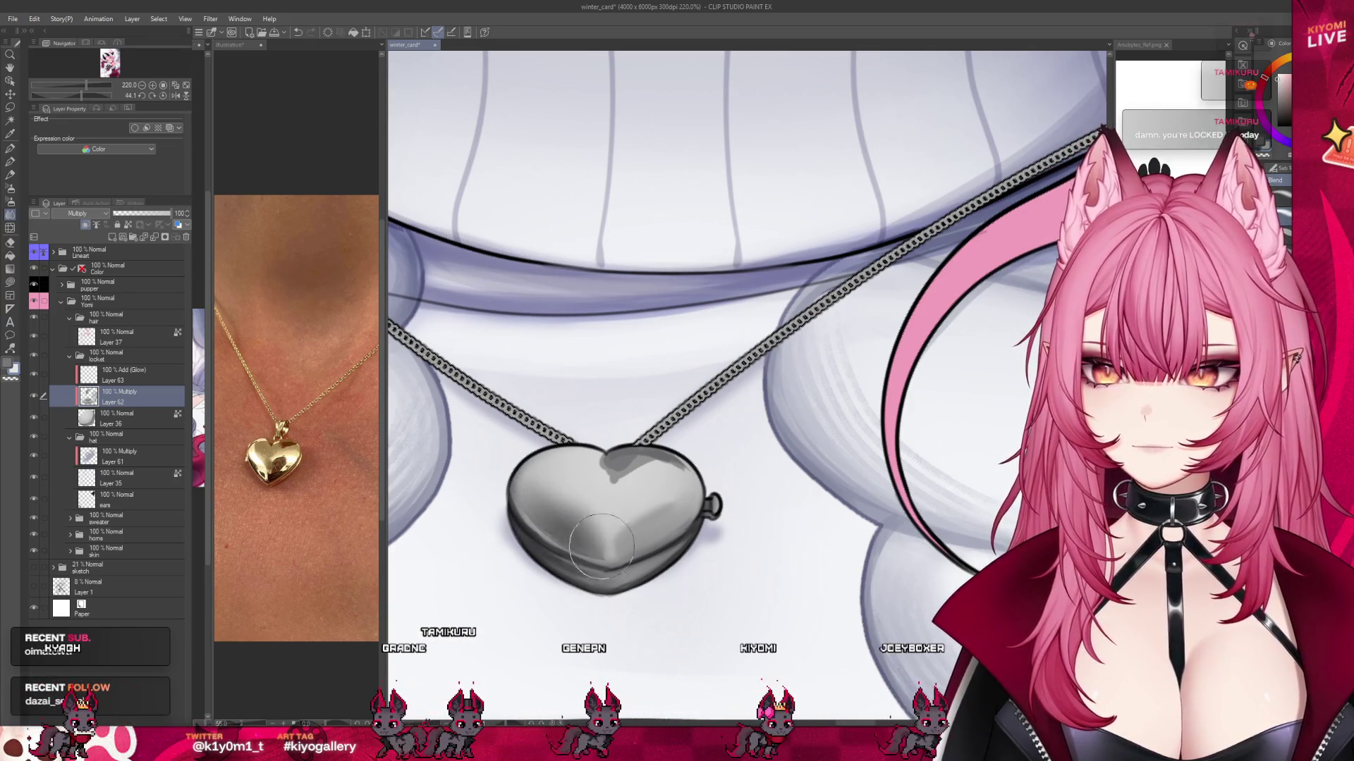
{"action": "left_click", "coordinate": [10, 162]}
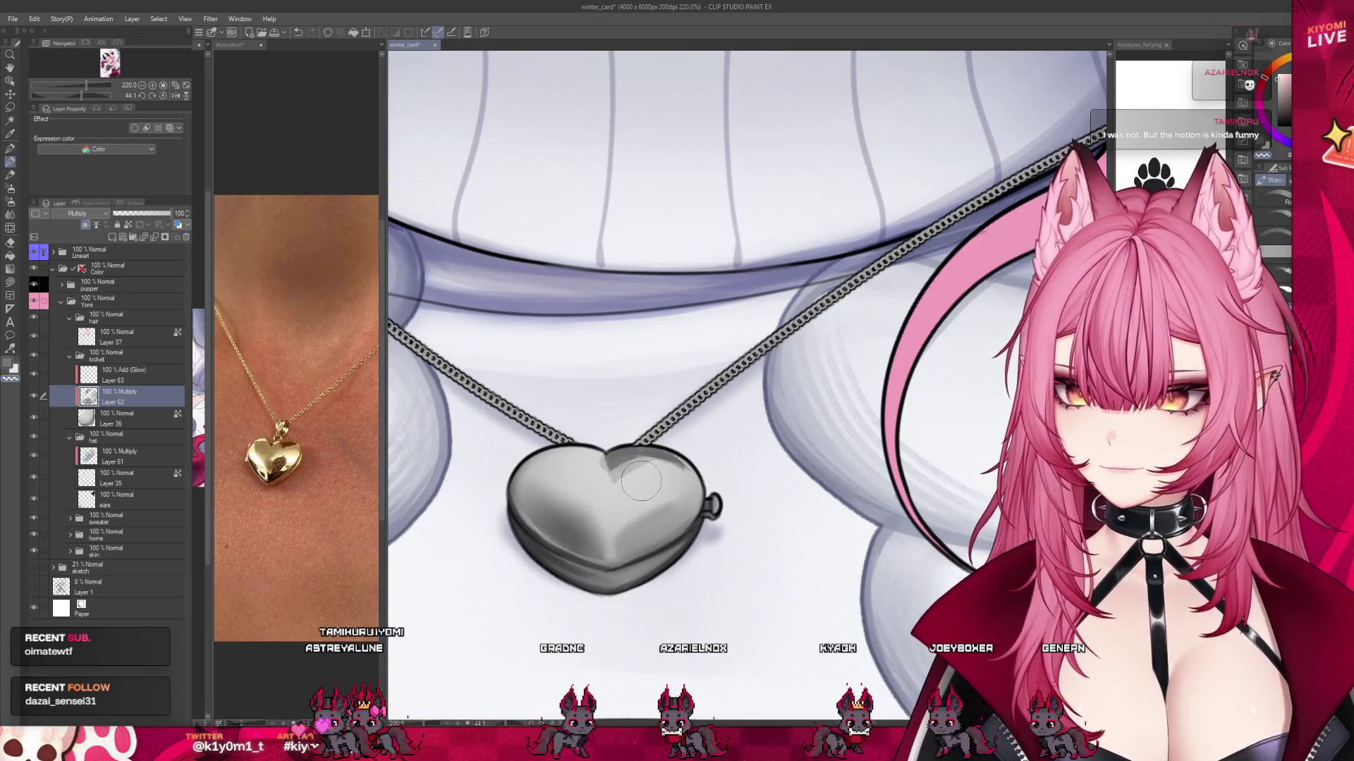
{"action": "key", "text": "j"}
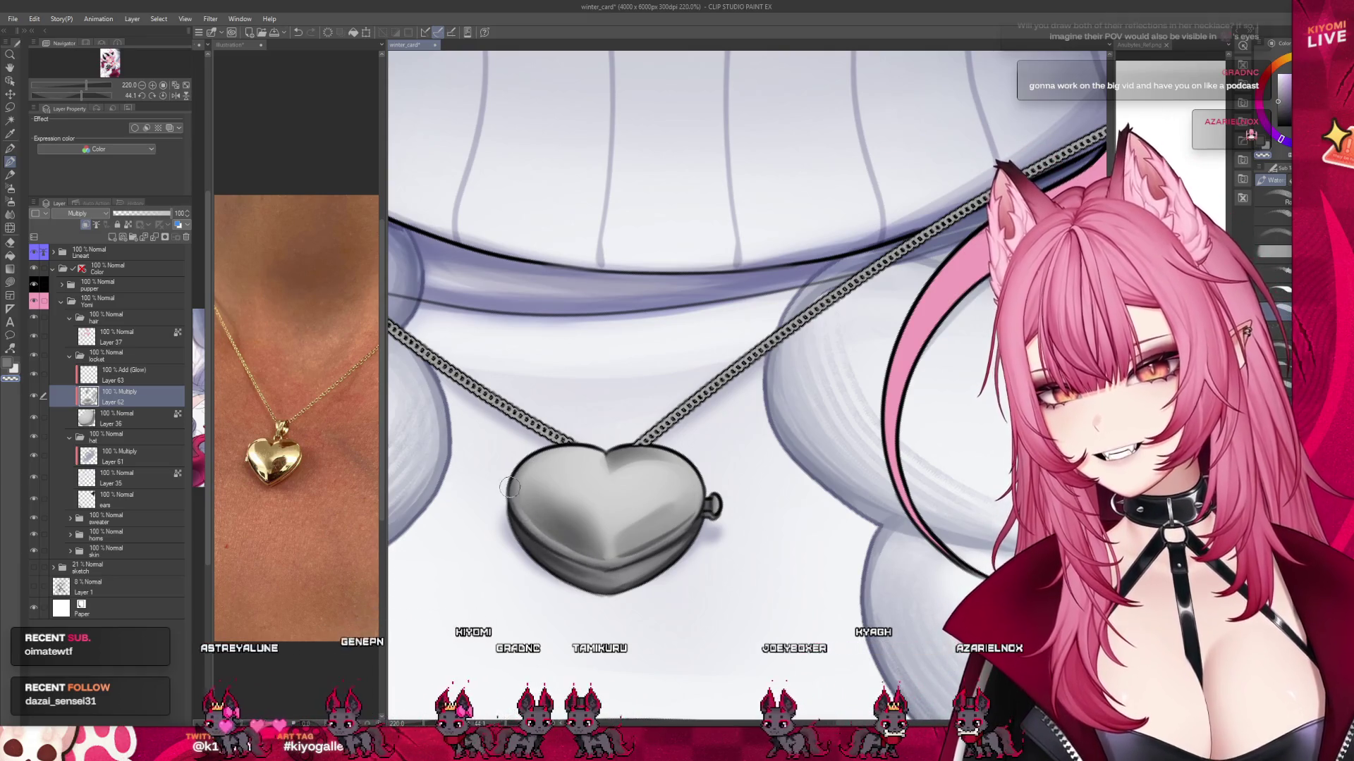
{"action": "scroll", "coordinate": [570, 543], "scroll_direction": "down", "scroll_amount": 3}
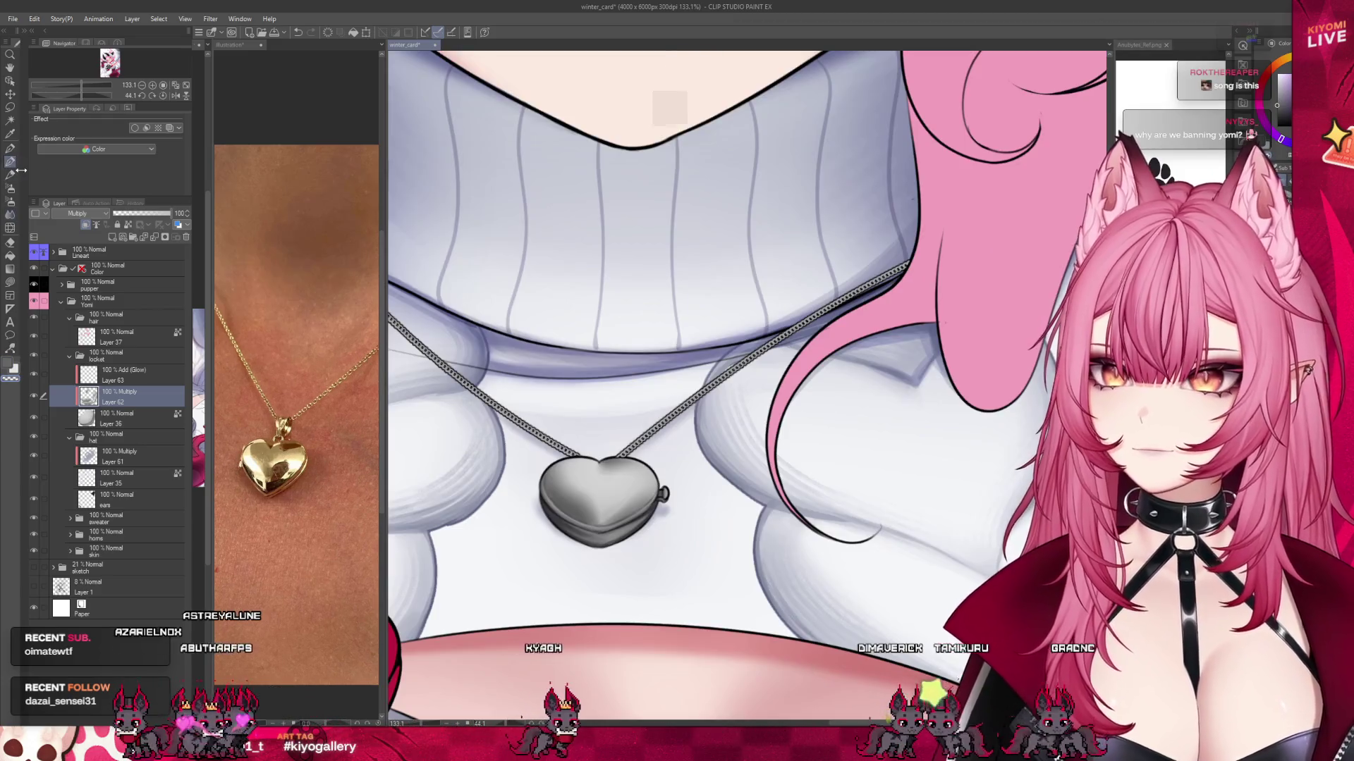
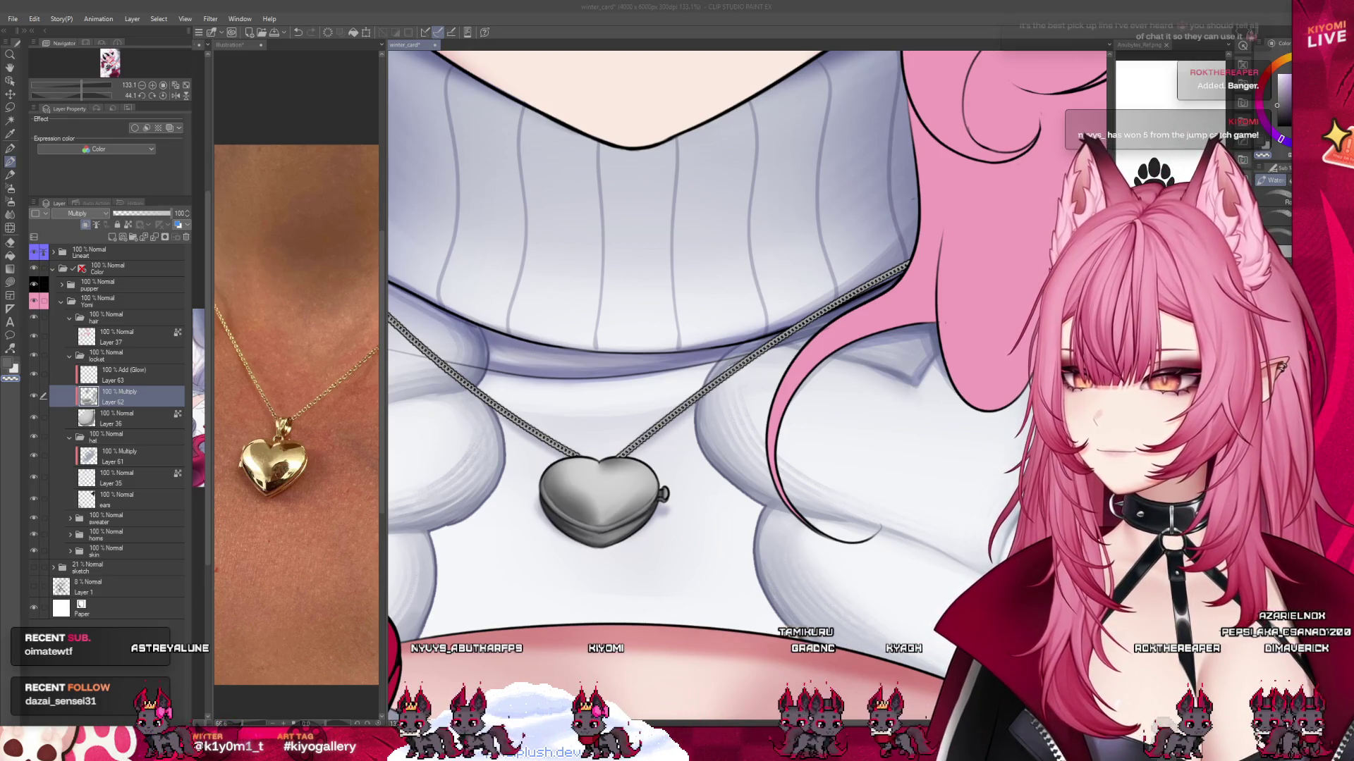
Shrink the reference image panel to widen the canvas area.
{"action": "scroll", "coordinate": [486, 469], "scroll_direction": "down", "scroll_amount": 3}
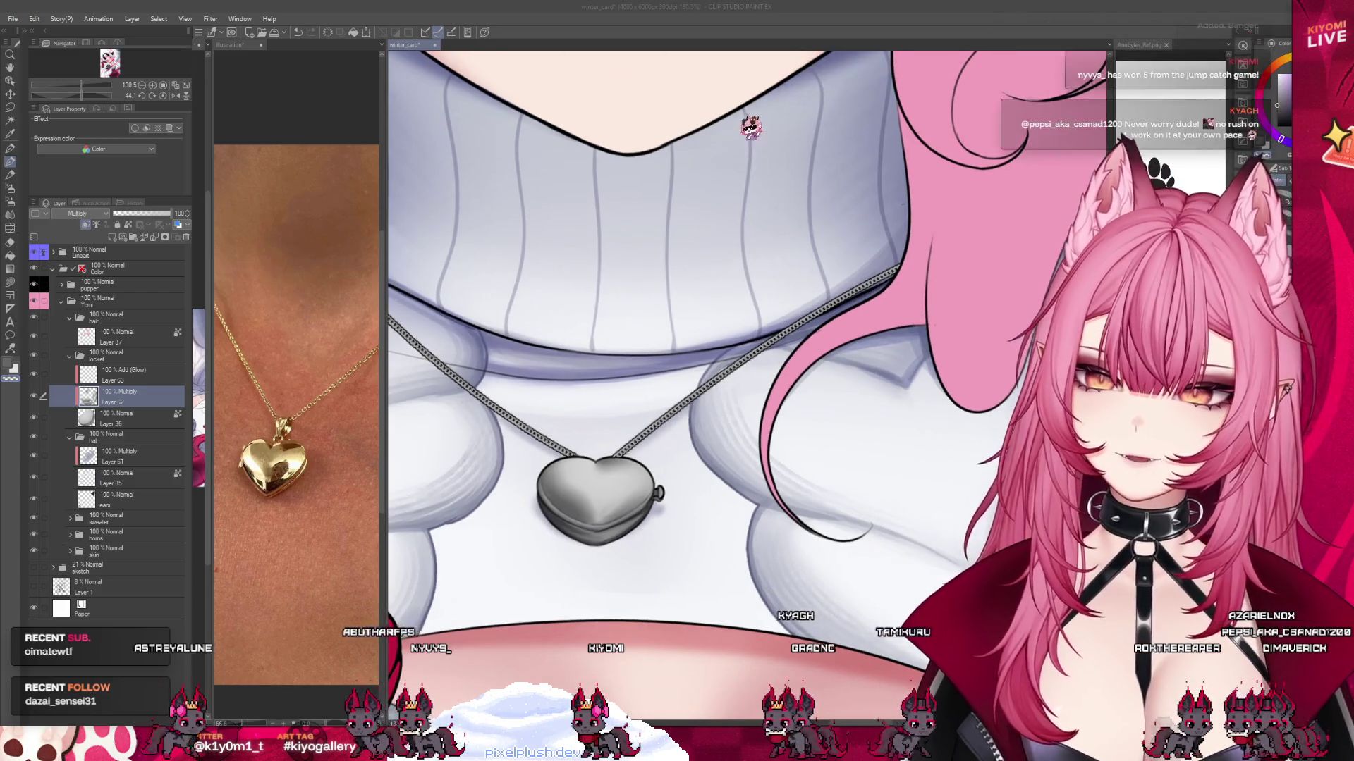
{"action": "scroll", "coordinate": [568, 465], "scroll_direction": "up", "scroll_amount": 5}
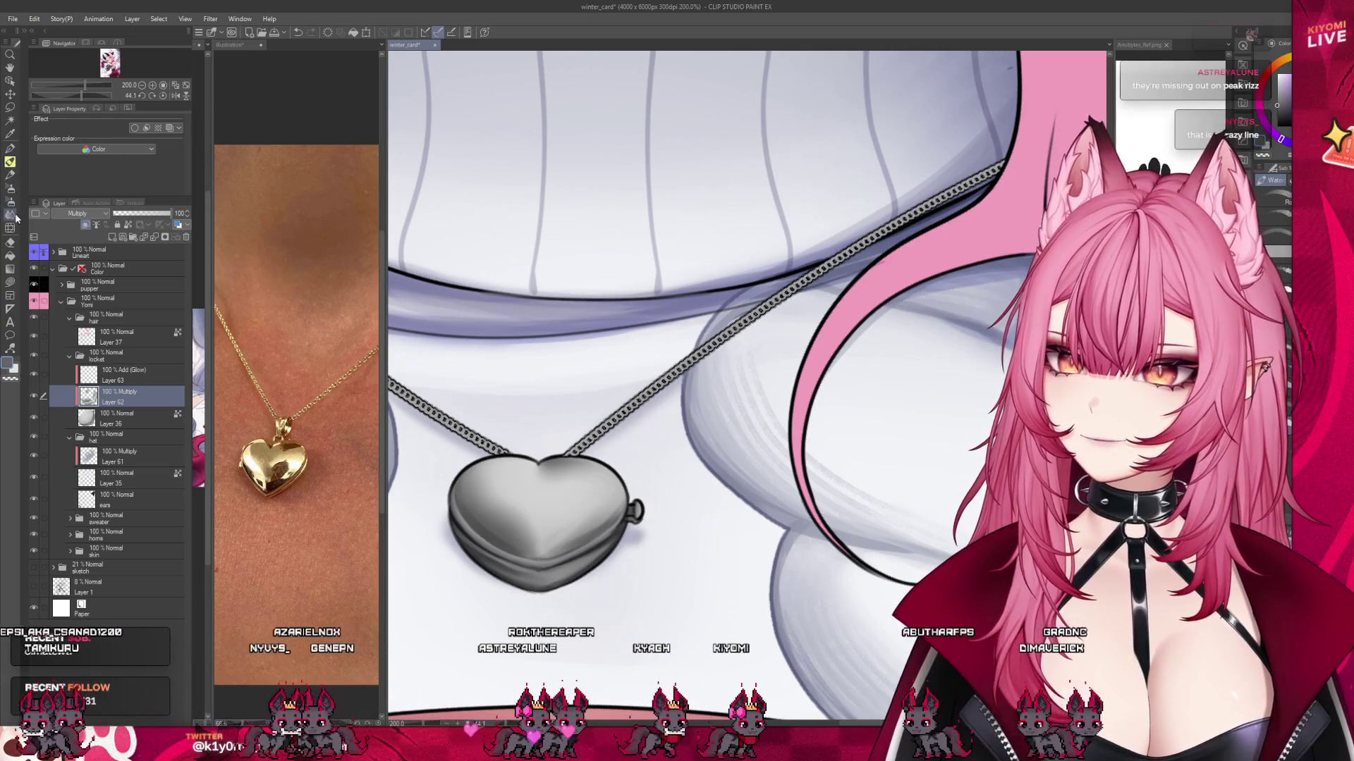
{"action": "left_click_drag", "start_coordinate": [384, 325], "coordinate": [238, 324]}
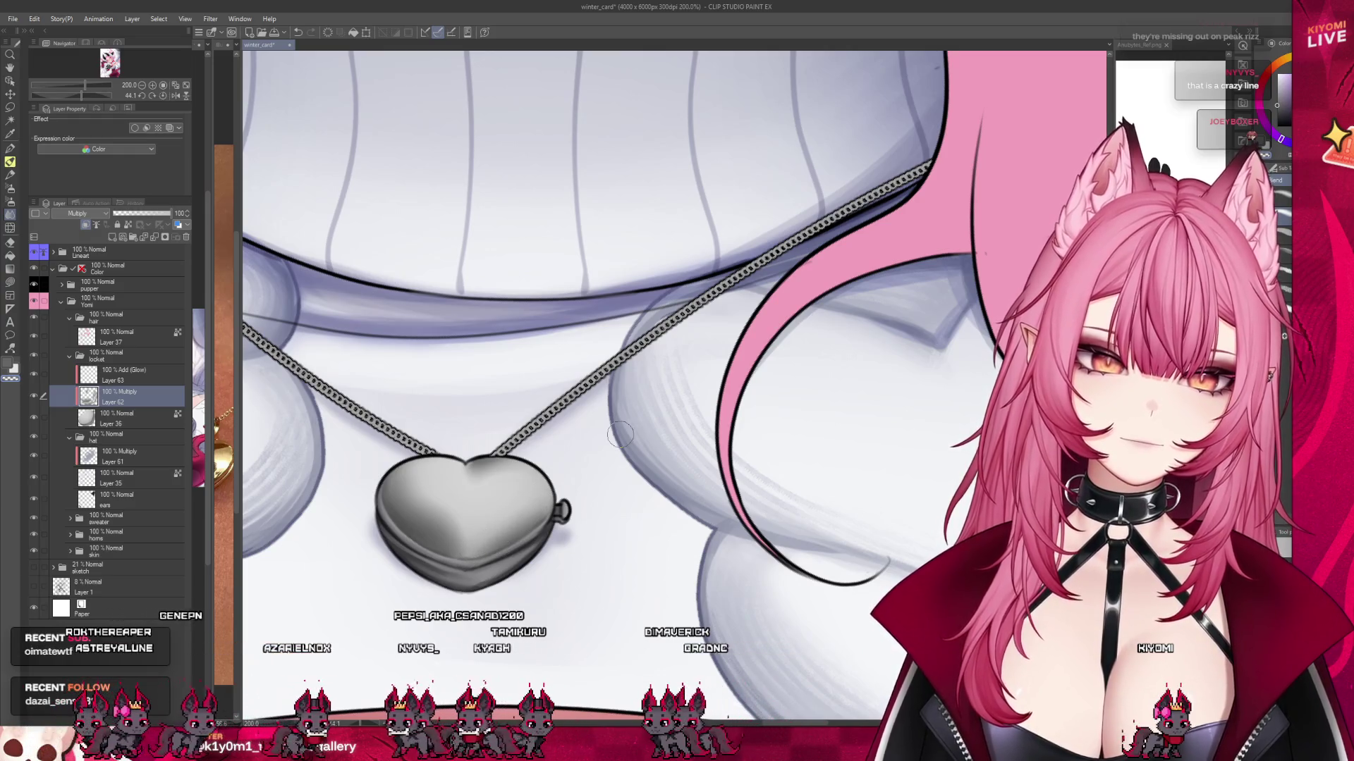
{"action": "scroll", "coordinate": [506, 325], "scroll_direction": "down", "scroll_amount": 5}
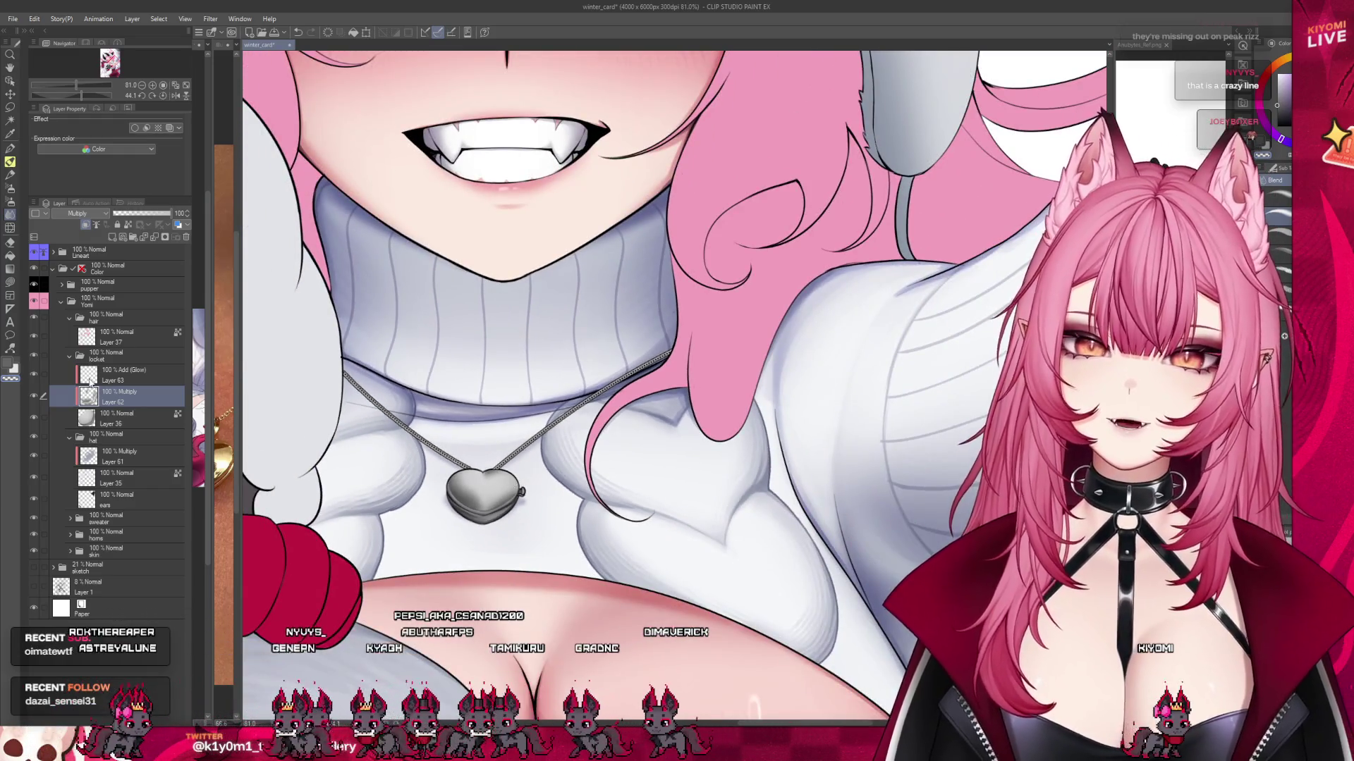
On Add (Glow) Layer 63, start a lasso selection along the heart locket's top edge.
{"action": "left_click", "coordinate": [91, 381]}
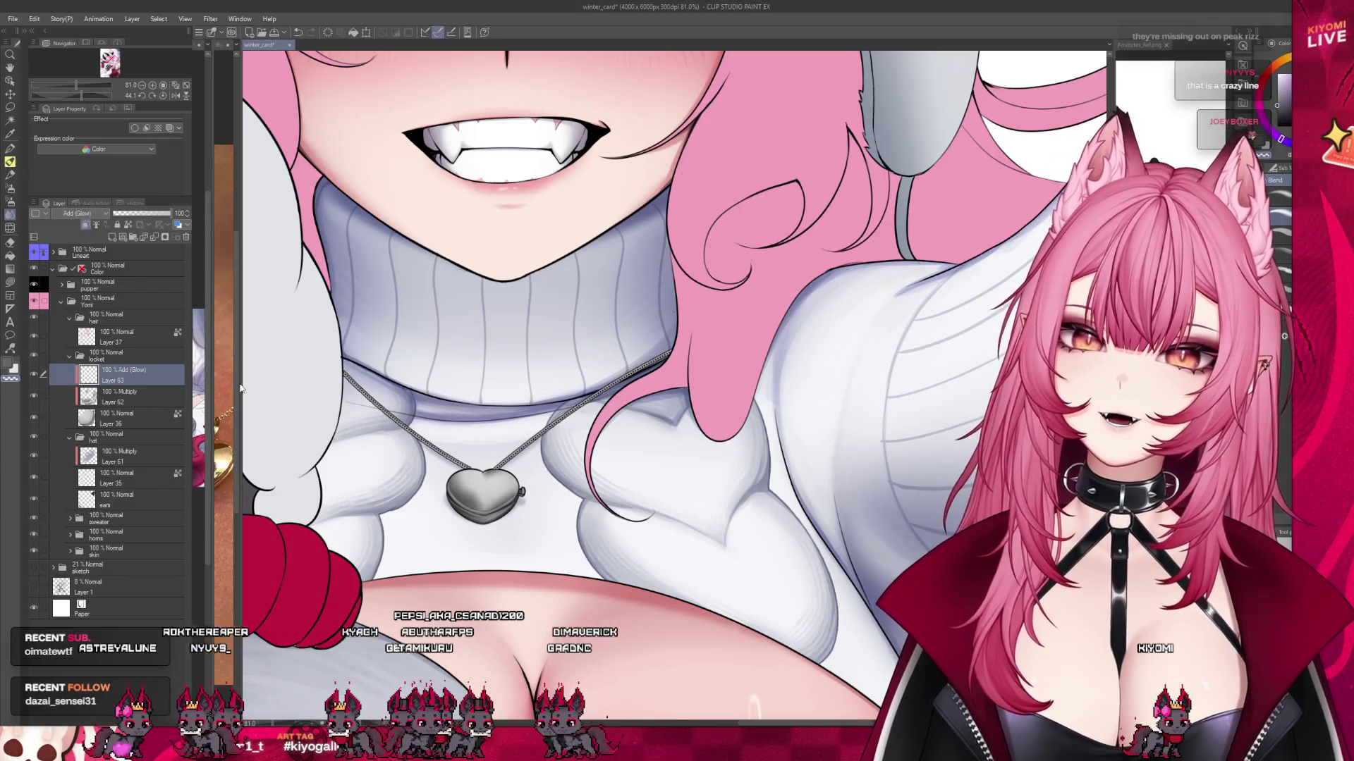
{"action": "left_click_drag", "start_coordinate": [243, 388], "coordinate": [349, 387]}
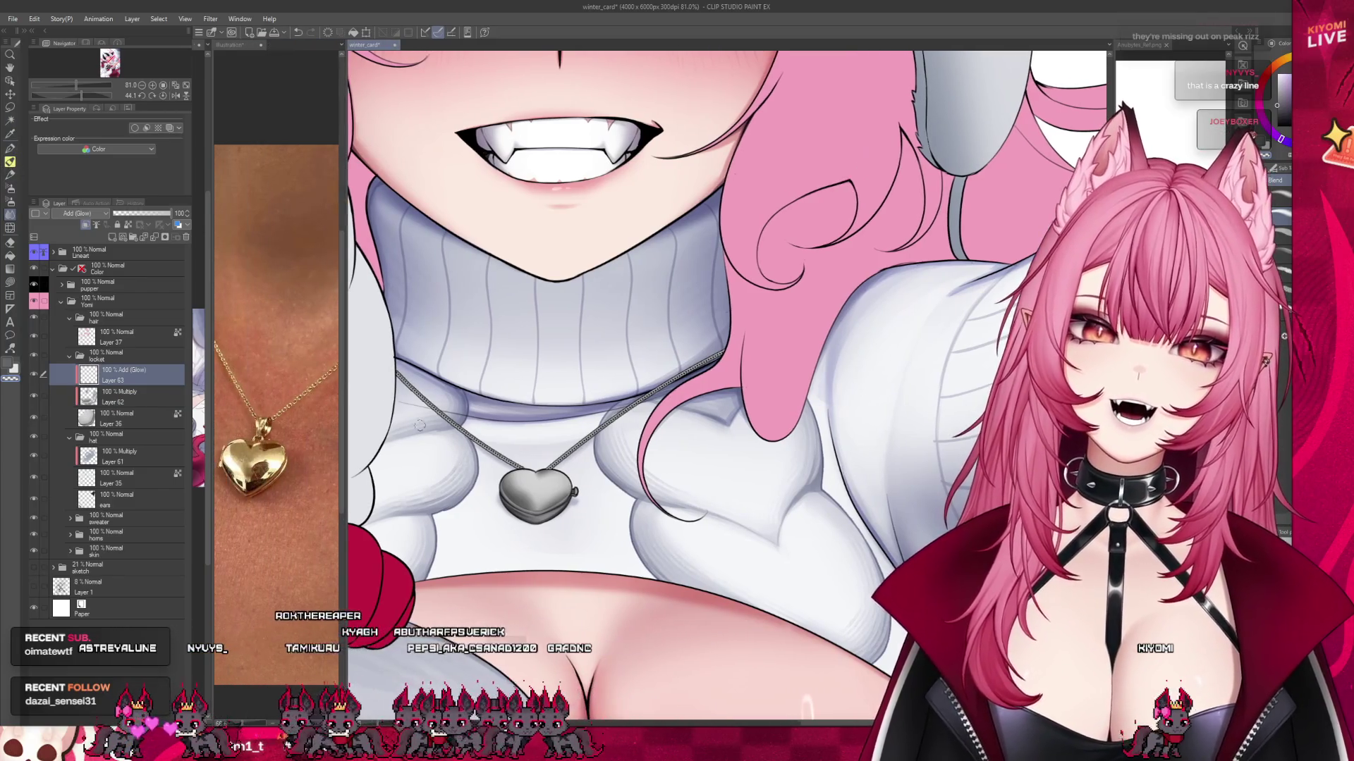
{"action": "scroll", "coordinate": [547, 492], "scroll_direction": "up", "scroll_amount": 3}
{"action": "scroll", "coordinate": [547, 492], "scroll_direction": "up", "scroll_amount": 4}
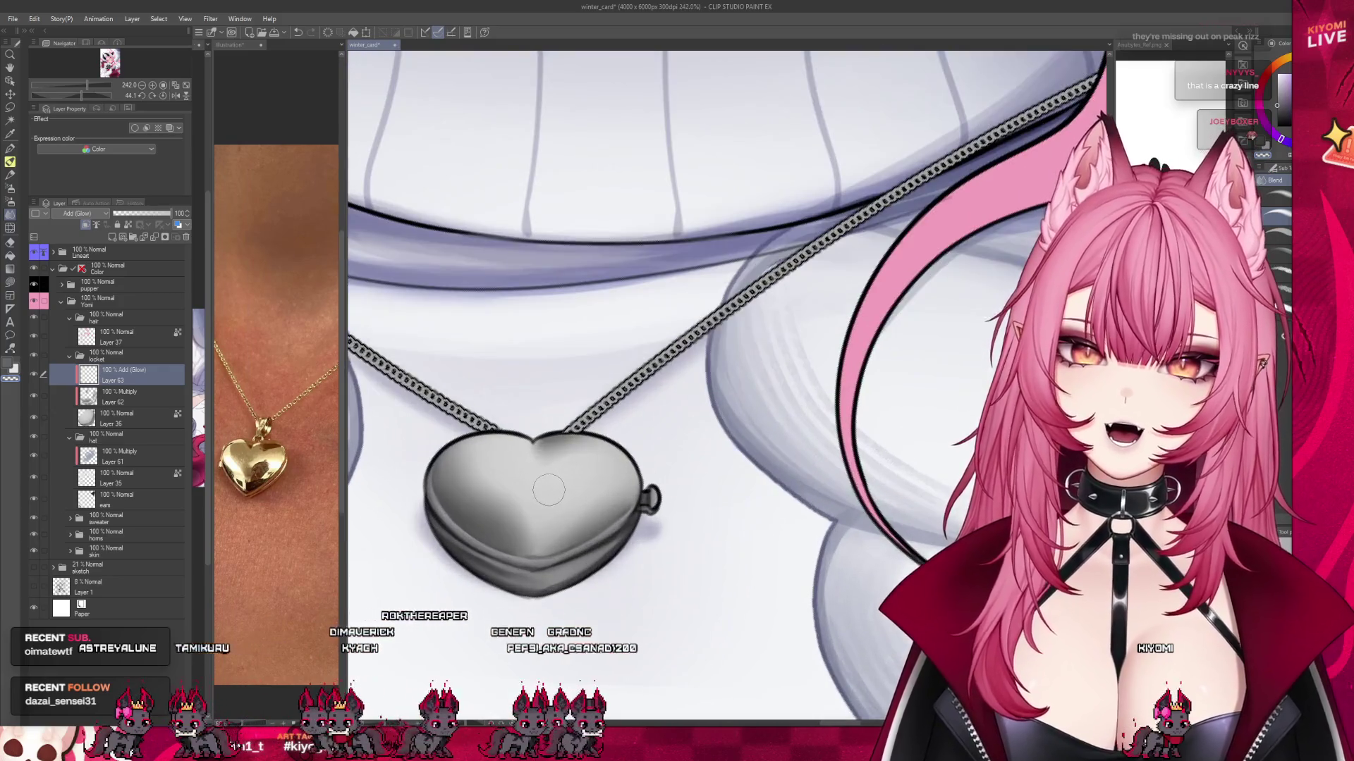
{"action": "left_click", "coordinate": [11, 107]}
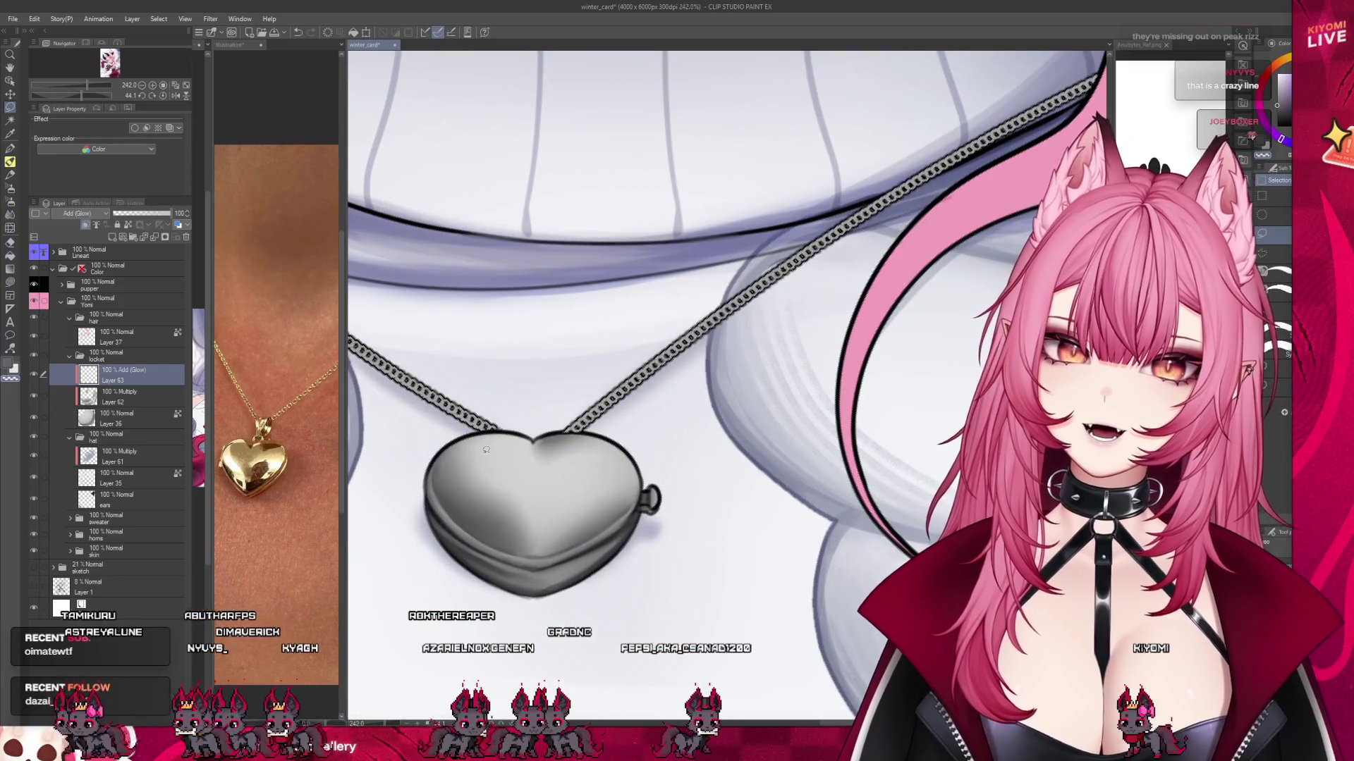
{"action": "mouse_move", "coordinate": [529, 443]}
{"action": "left_mouse_down"}
{"action": "mouse_move", "coordinate": [453, 453]}
{"action": "mouse_move", "coordinate": [531, 437]}
{"action": "left_mouse_up"}
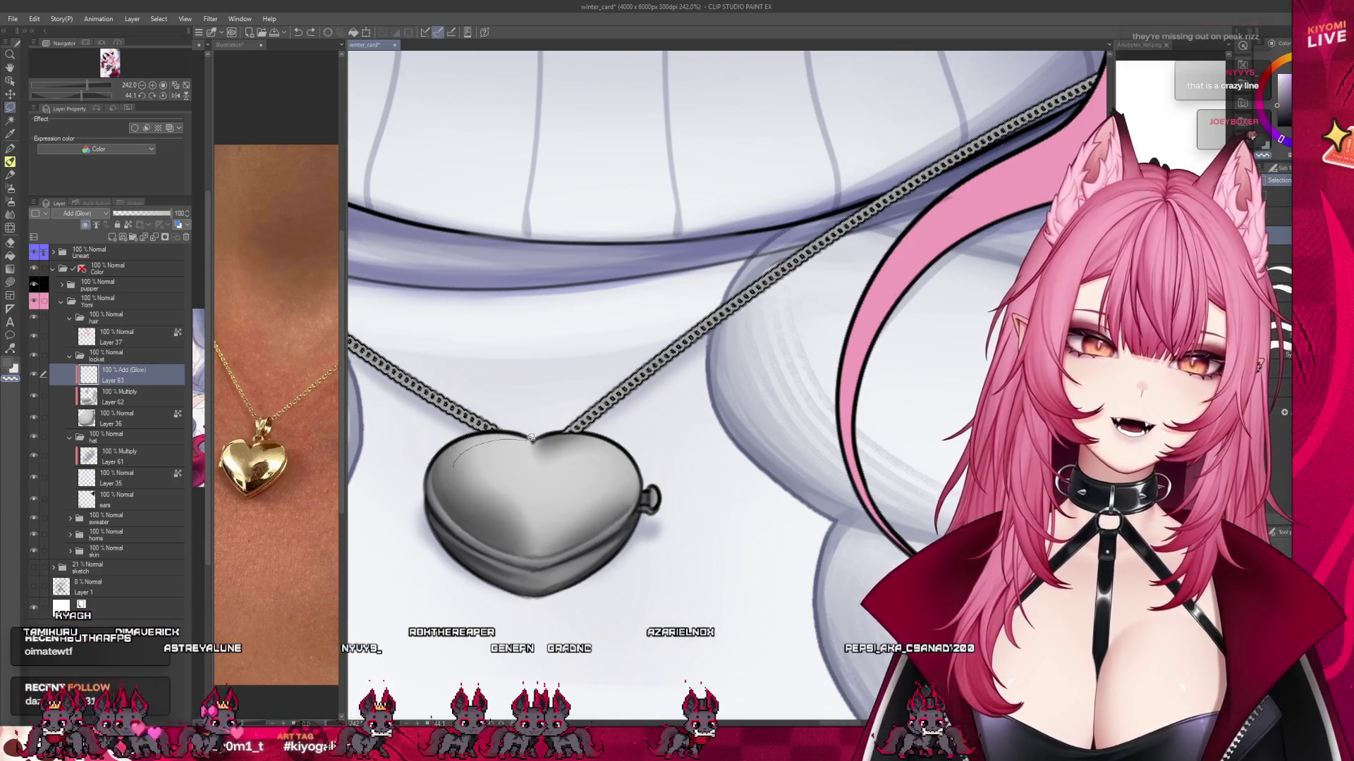
Close the lasso over the heart's top, airbrush a white glow inside, then deselect.
{"action": "left_click_drag", "start_coordinate": [465, 468], "coordinate": [459, 473]}
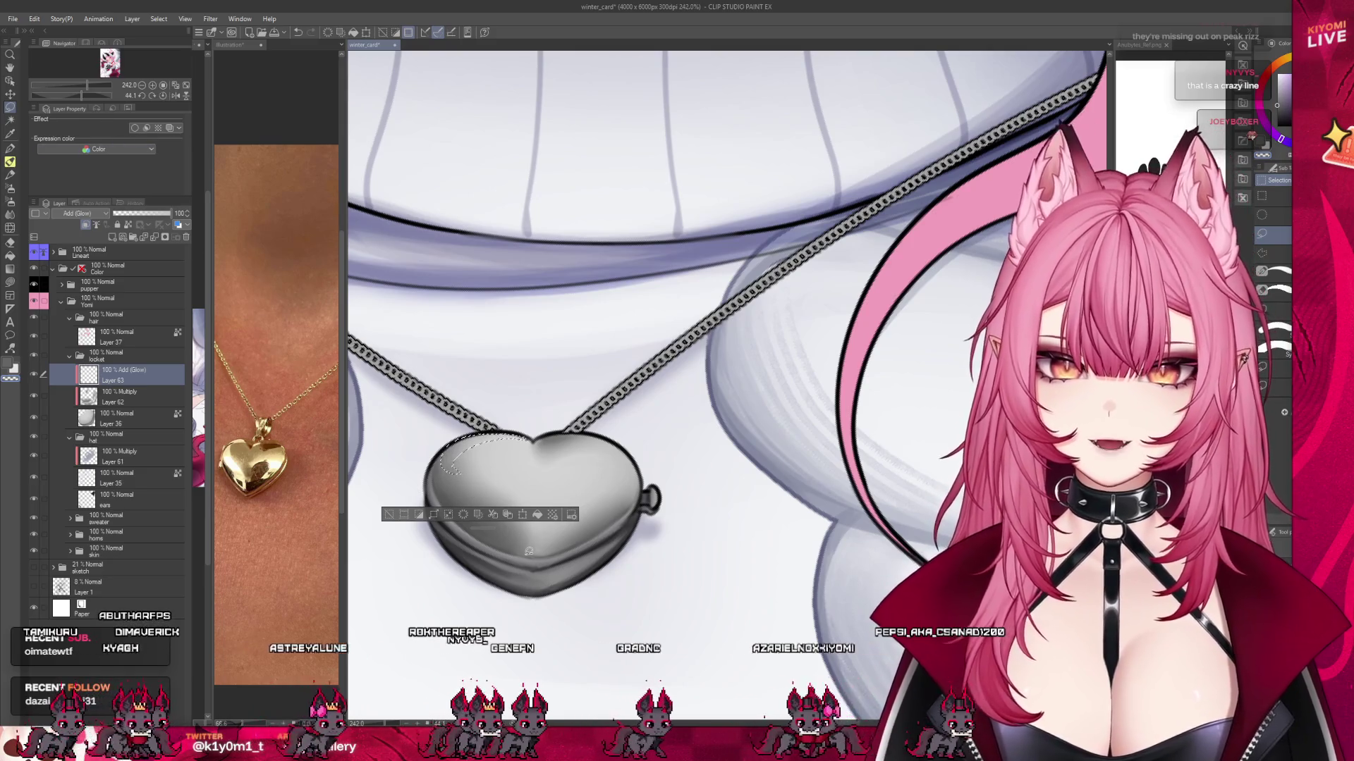
{"action": "mouse_move", "coordinate": [489, 536]}
{"action": "left_mouse_down"}
{"action": "mouse_move", "coordinate": [526, 548]}
{"action": "mouse_move", "coordinate": [442, 503]}
{"action": "left_mouse_up"}
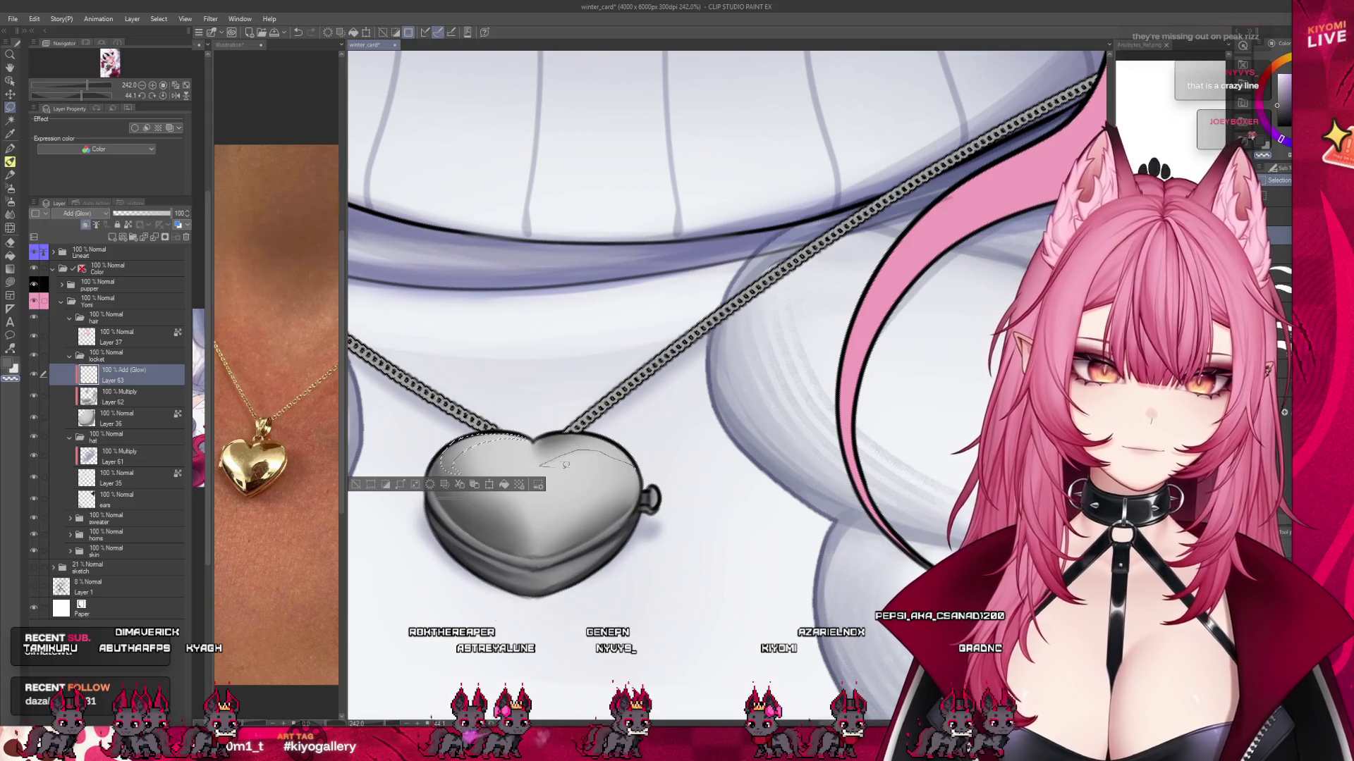
{"action": "left_click_drag", "start_coordinate": [640, 492], "coordinate": [543, 465]}
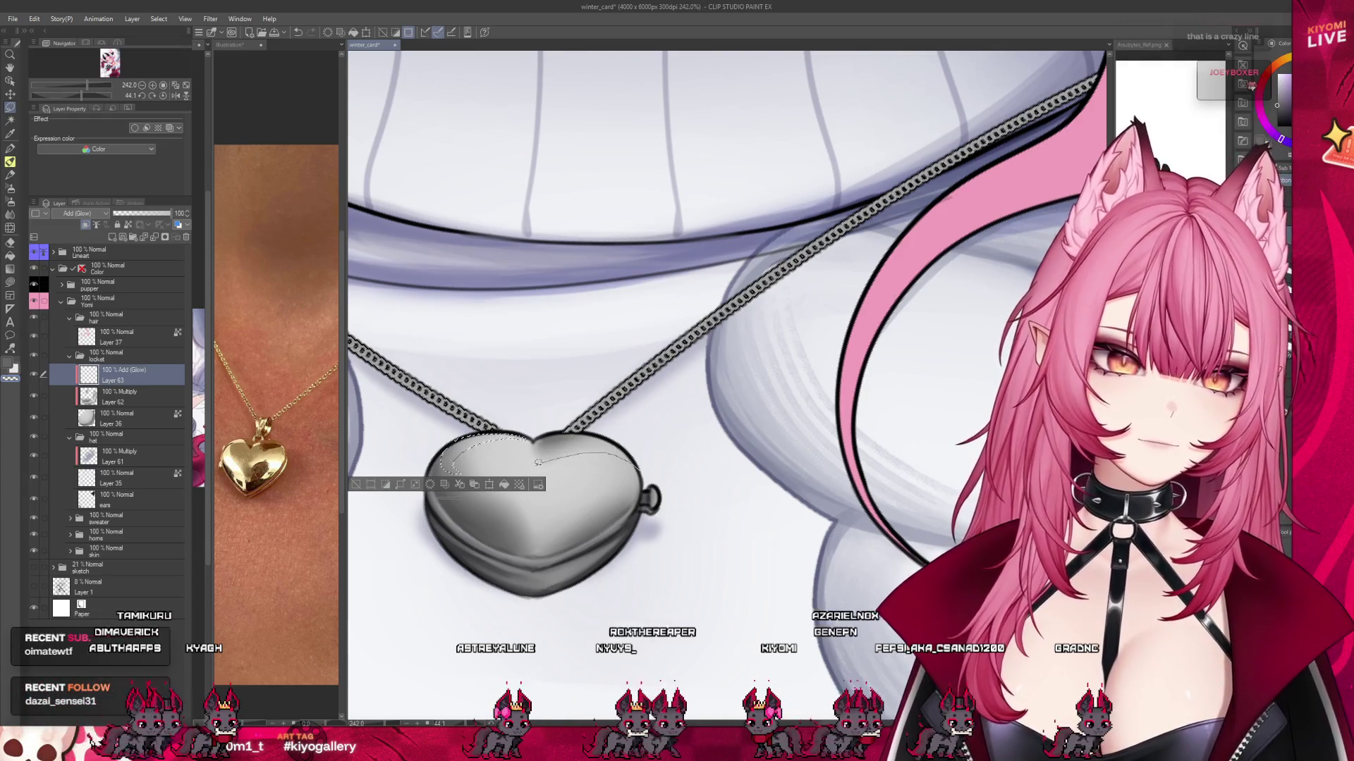
{"action": "left_click_drag", "start_coordinate": [536, 466], "coordinate": [617, 503]}
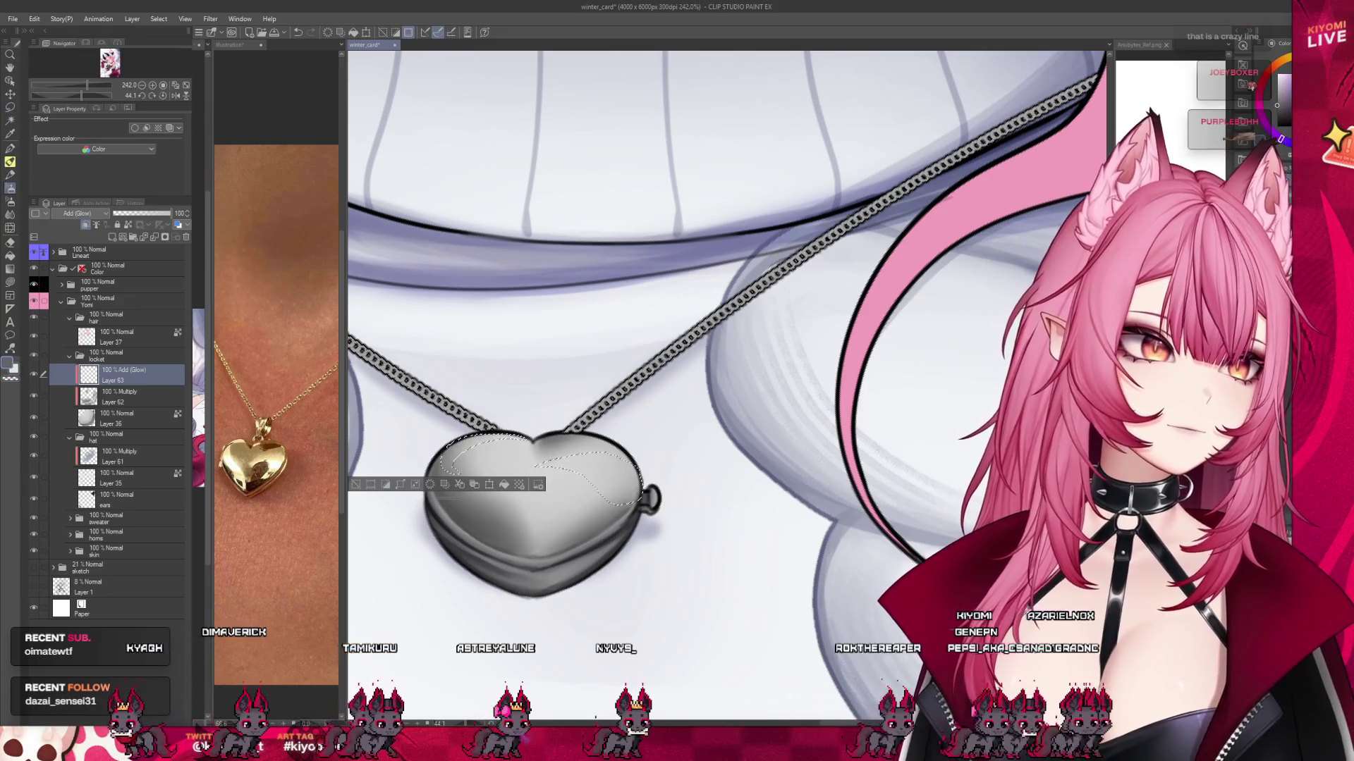
{"action": "mouse_move", "coordinate": [557, 394]}
{"action": "left_mouse_down"}
{"action": "mouse_move", "coordinate": [564, 412]}
{"action": "mouse_move", "coordinate": [544, 426]}
{"action": "mouse_move", "coordinate": [606, 469]}
{"action": "left_mouse_up"}
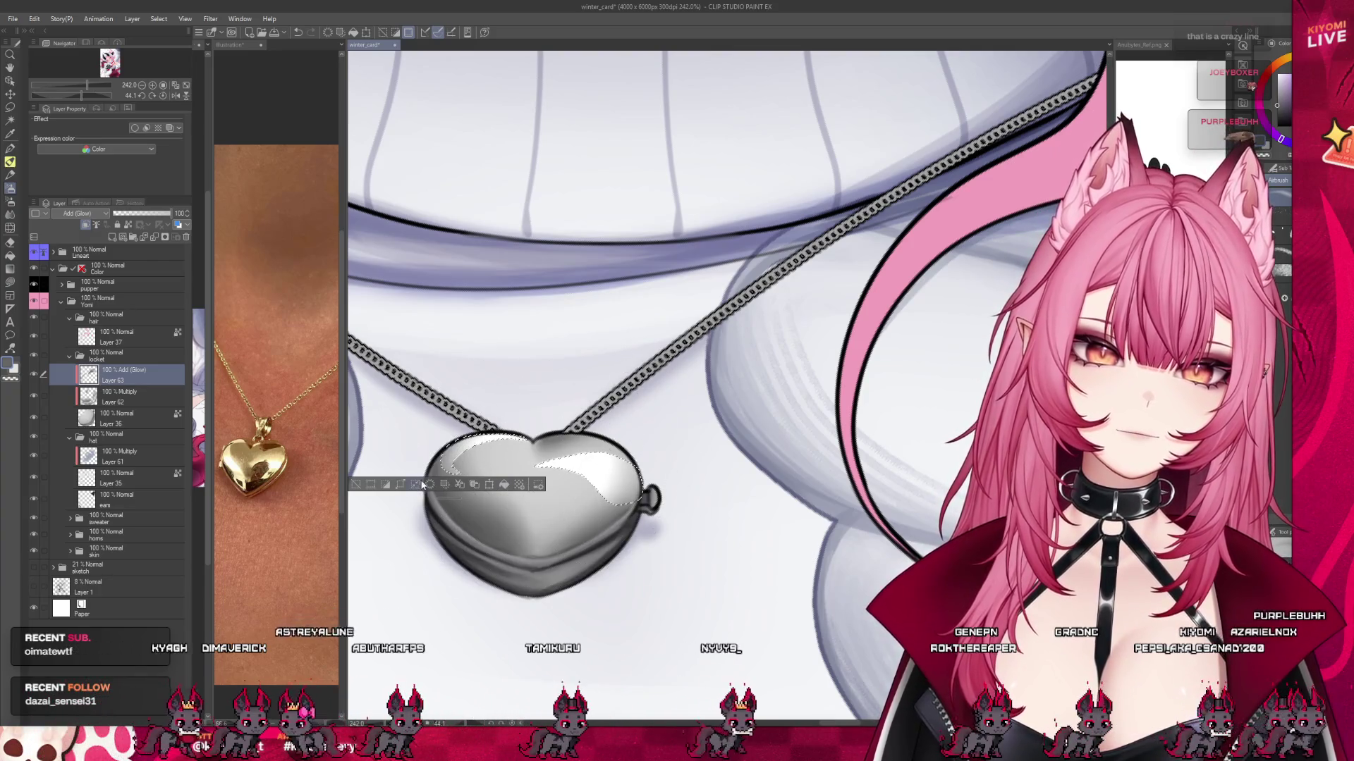
{"action": "left_click", "coordinate": [357, 485]}
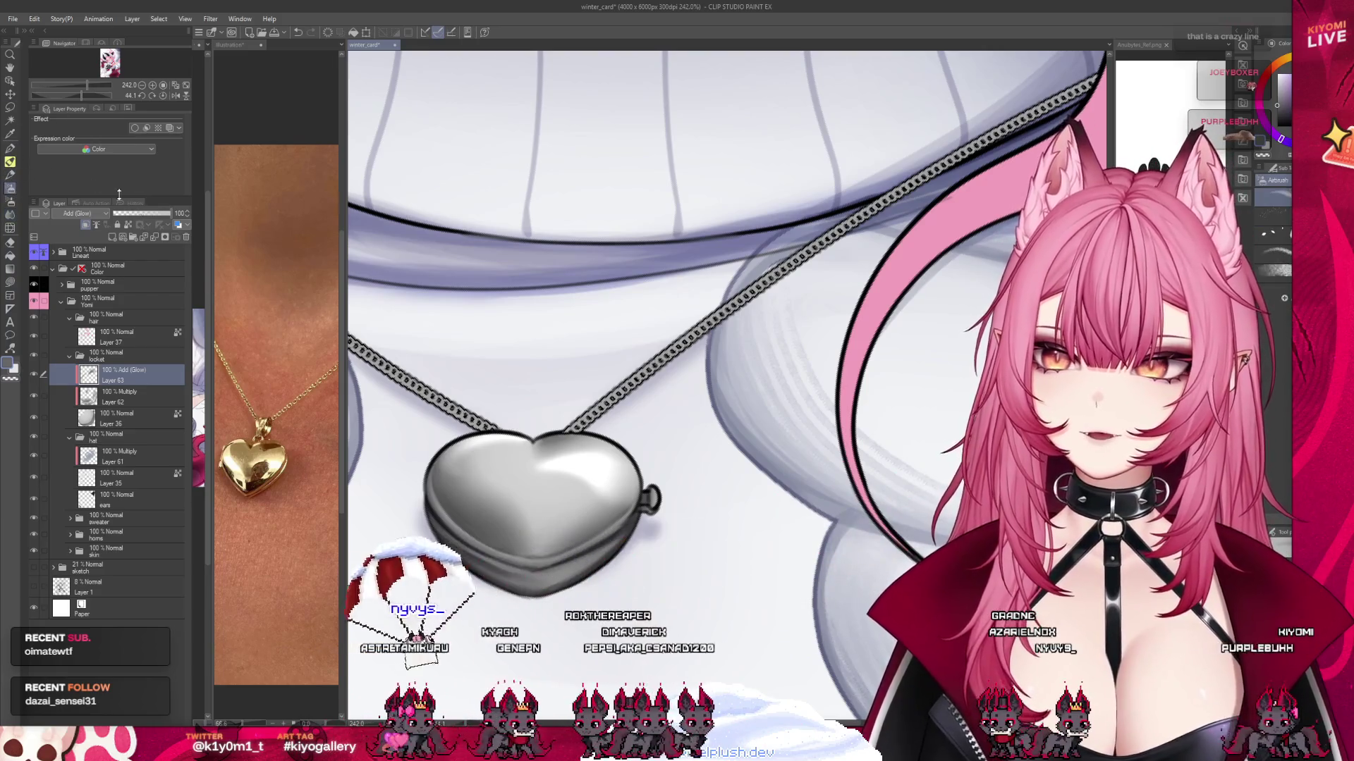
Airbrush extra soft glow over the heart locket with a larger brush, especially its right lobe.
{"action": "key", "text": "b"}
{"action": "key", "text": "b"}
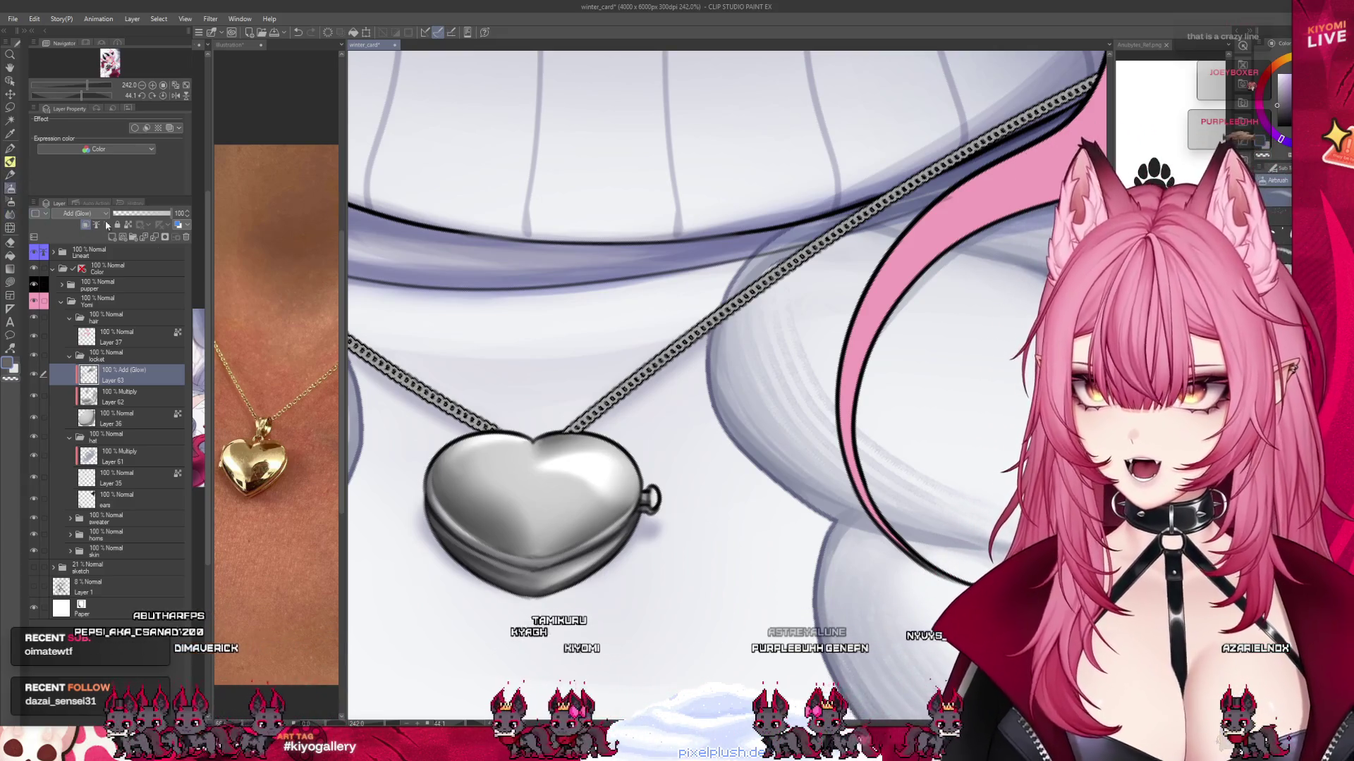
{"action": "key", "text": "b"}
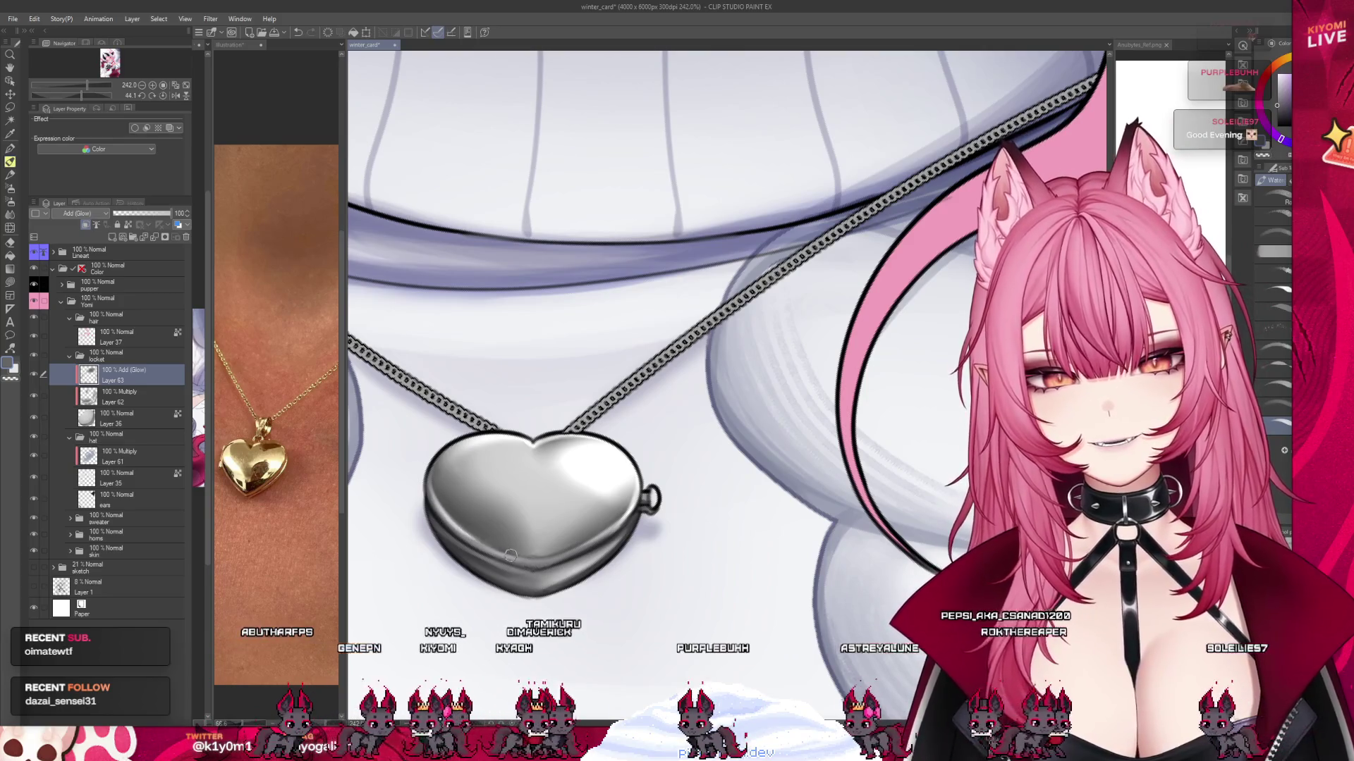
Zoom out to the full card, reset the canvas rotation to 0°, and zoom back onto the locket.
{"action": "scroll", "coordinate": [511, 554], "scroll_direction": "down", "scroll_amount": 5}
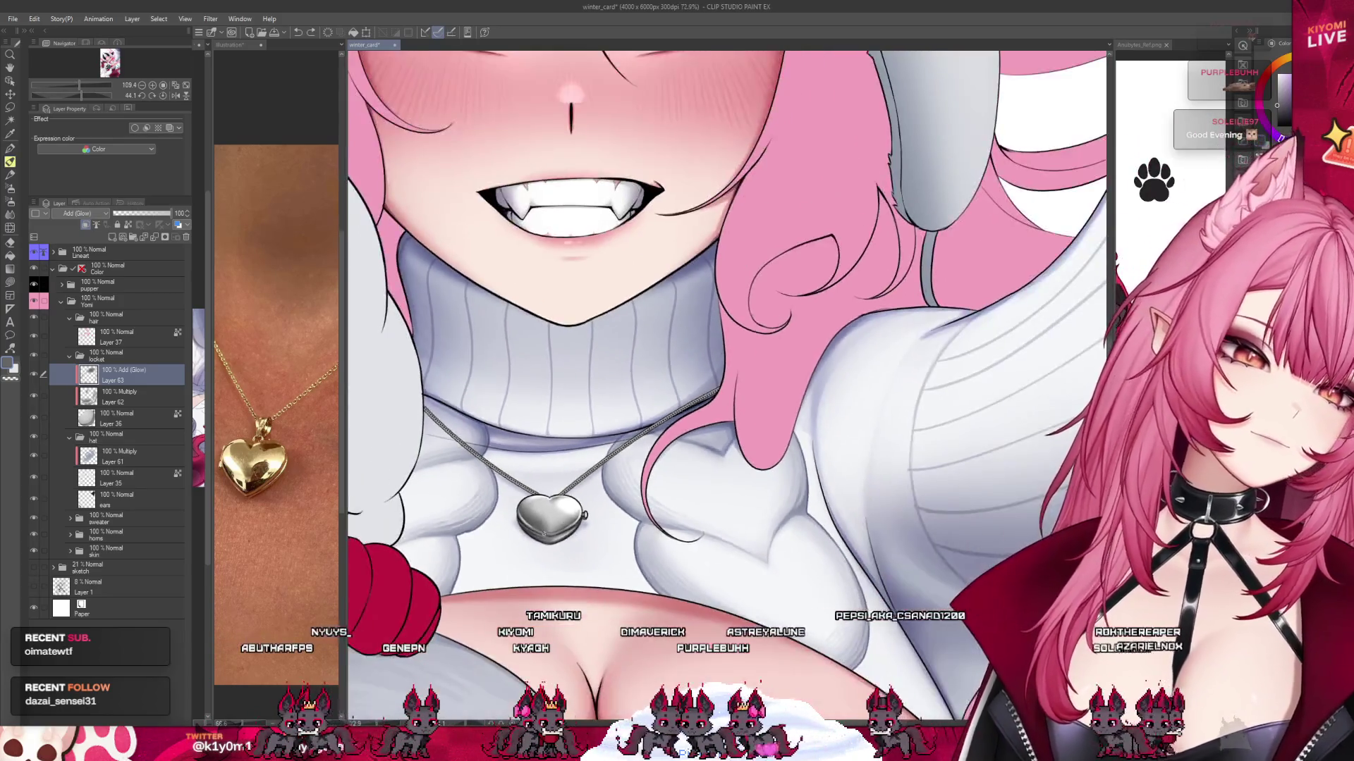
{"action": "scroll", "coordinate": [549, 515], "scroll_direction": "down", "scroll_amount": 8}
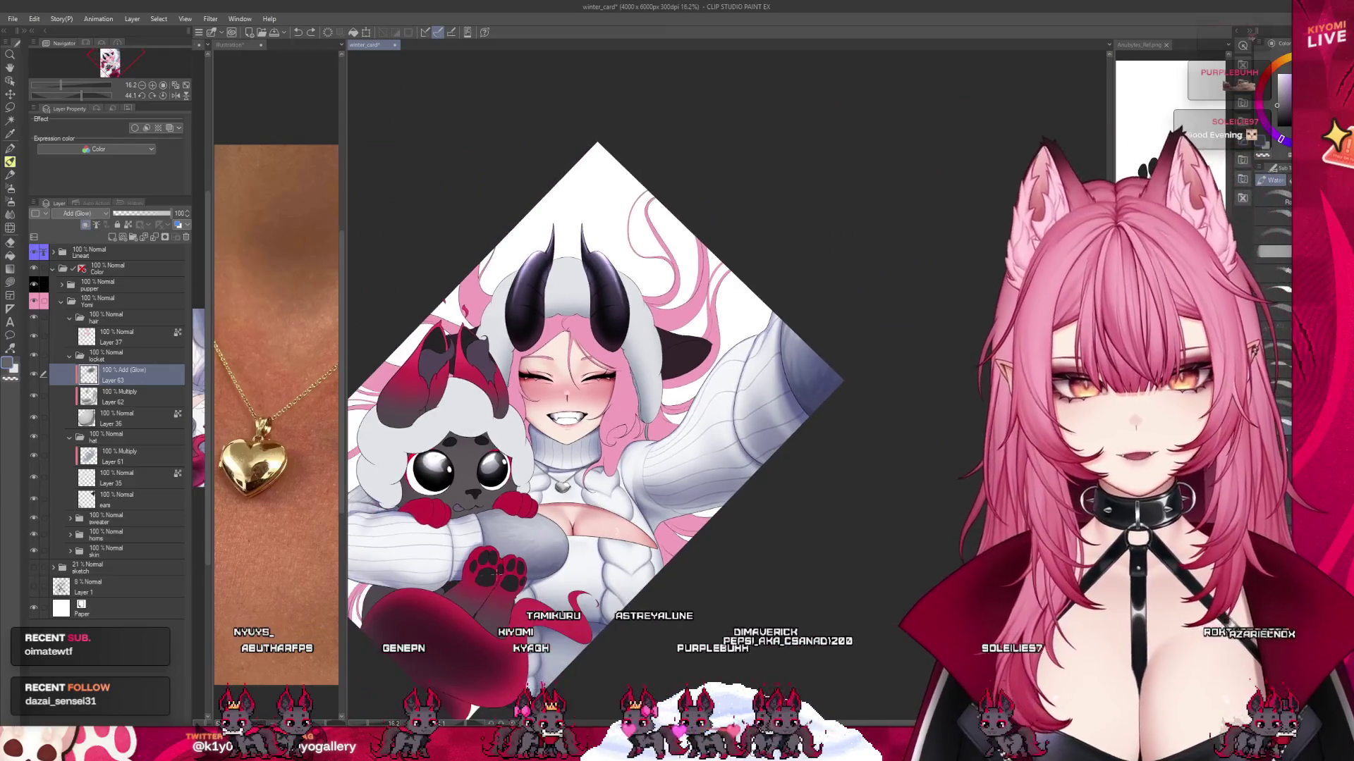
{"action": "scroll", "coordinate": [490, 573], "scroll_direction": "up", "scroll_amount": 2}
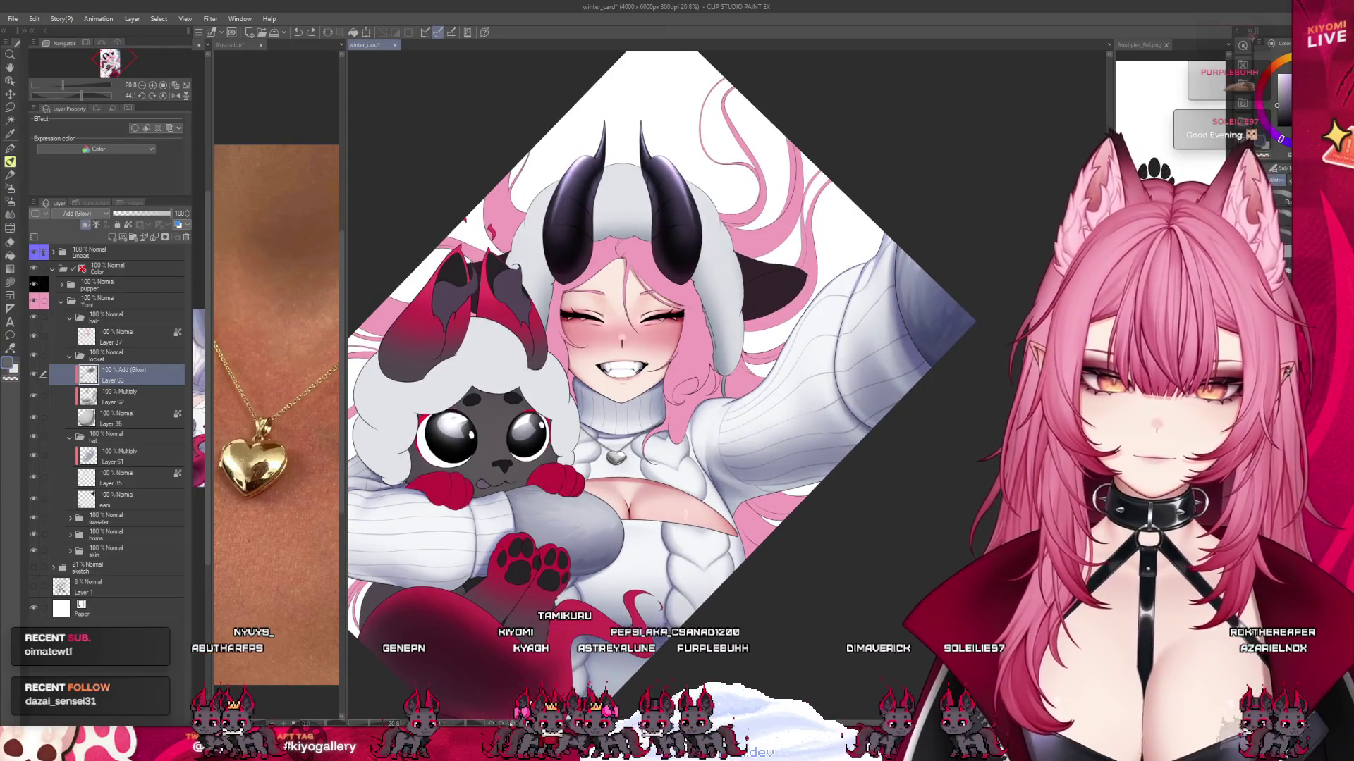
{"action": "key", "text": "ctrl+@"}
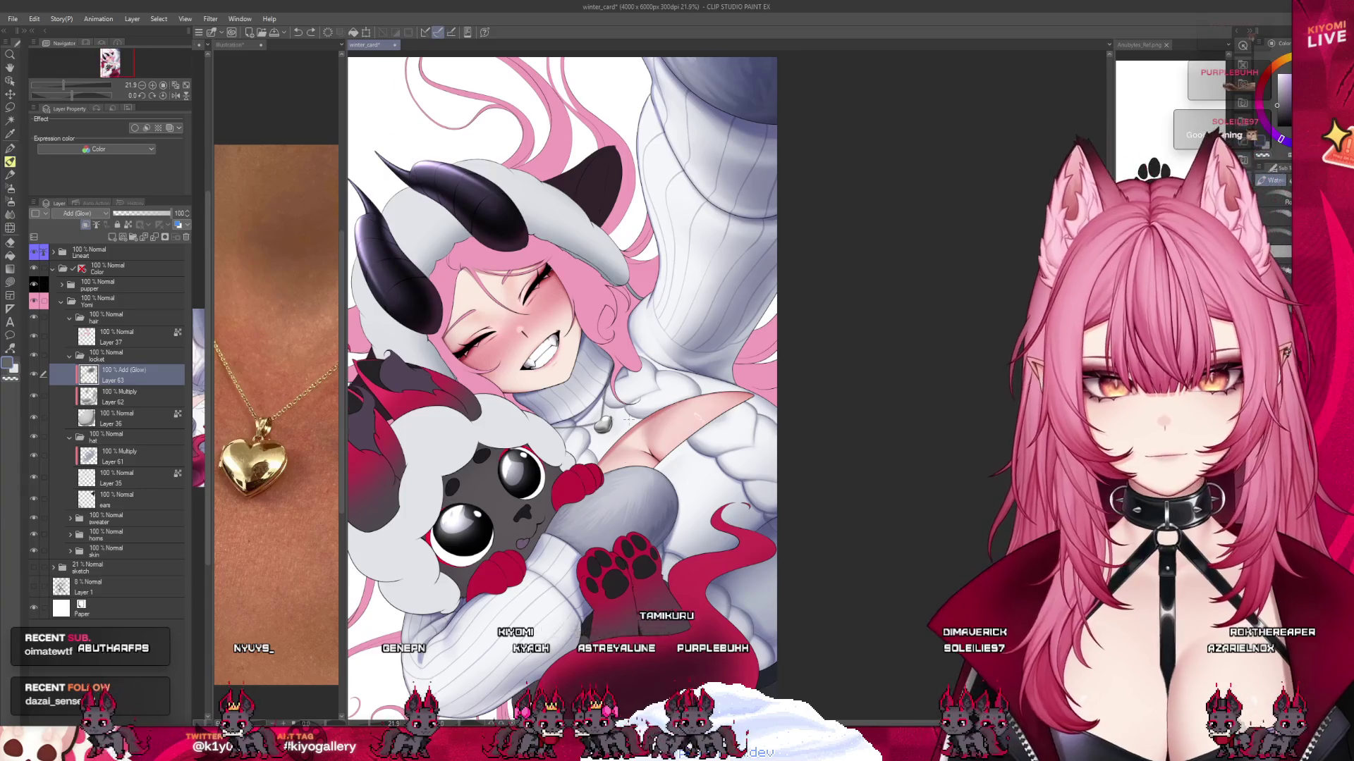
{"action": "scroll", "coordinate": [628, 421], "scroll_direction": "up", "scroll_amount": 4}
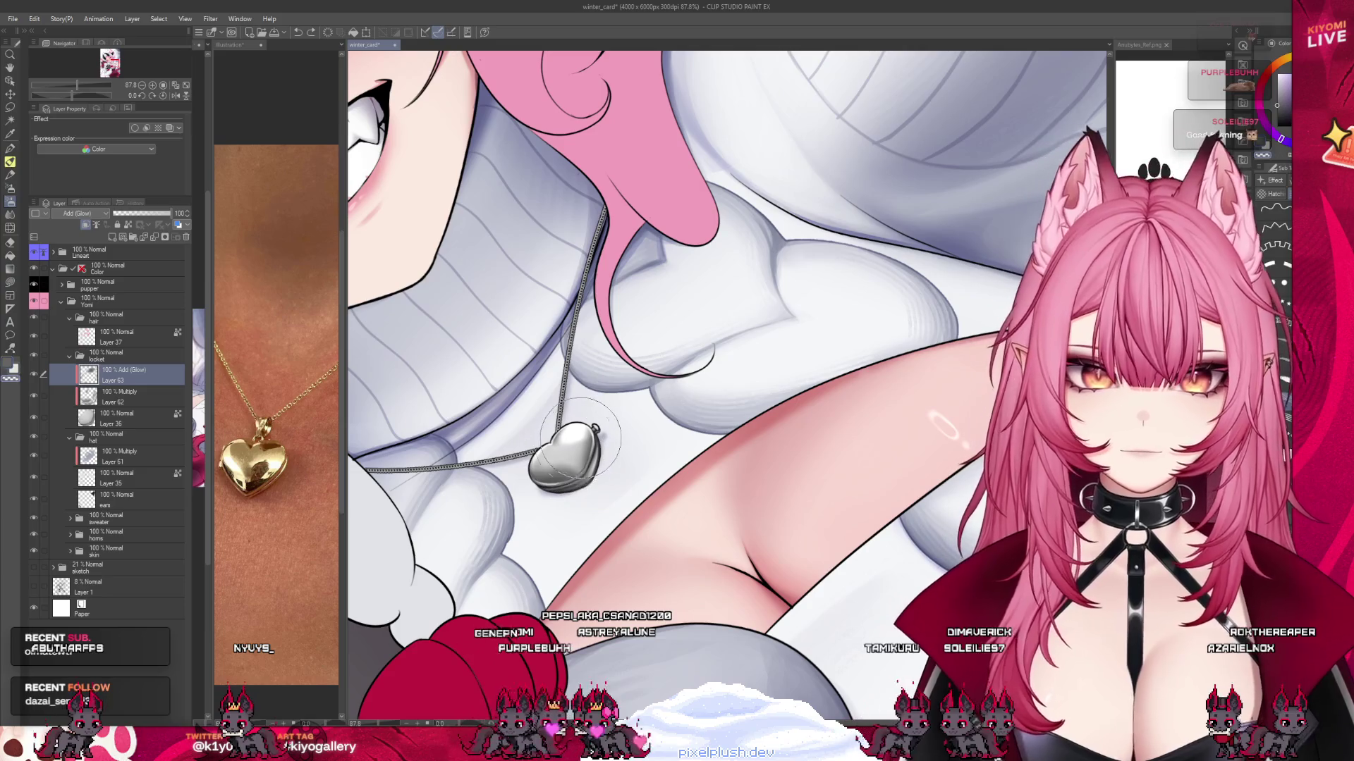
Switch back to Multiply Layer 62, view the whole piece, and save winter_card.
{"action": "scroll", "coordinate": [568, 432], "scroll_direction": "up", "scroll_amount": 4}
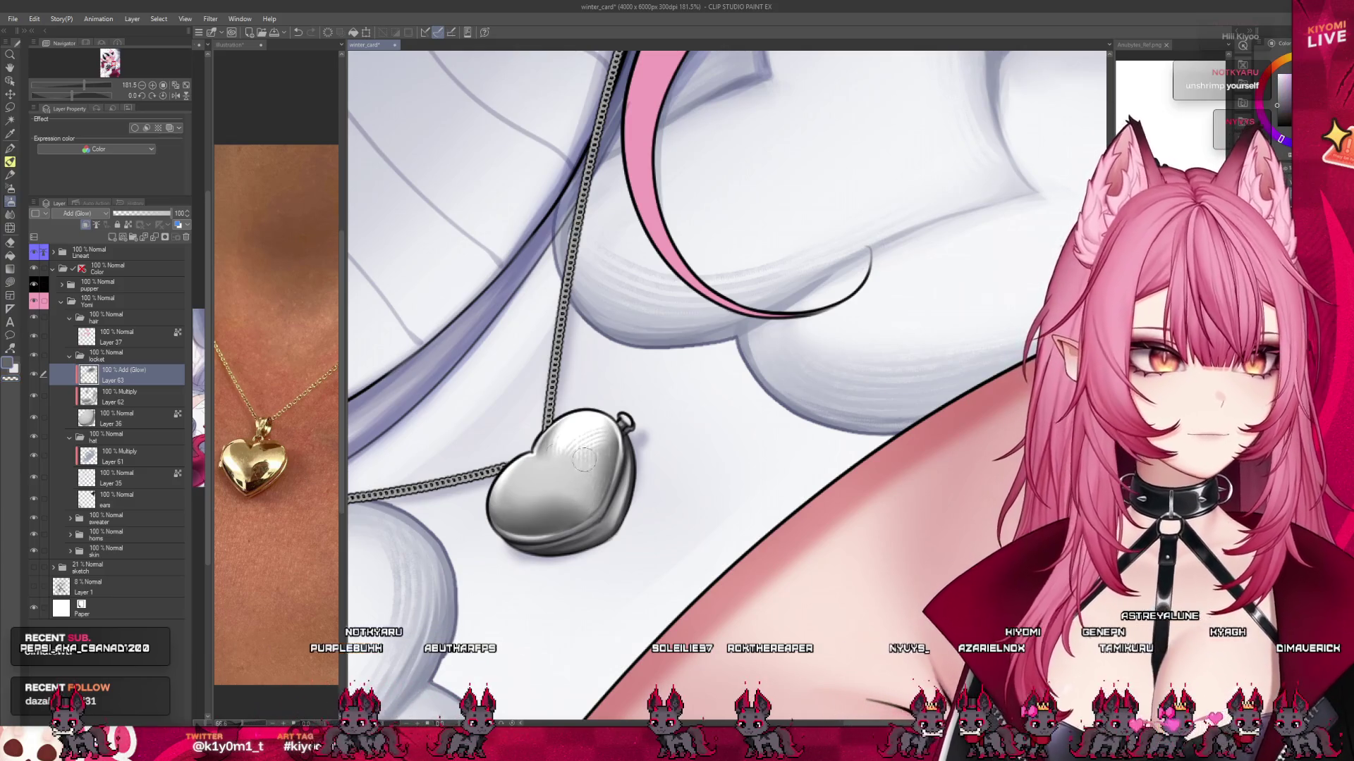
{"action": "left_click", "coordinate": [115, 400]}
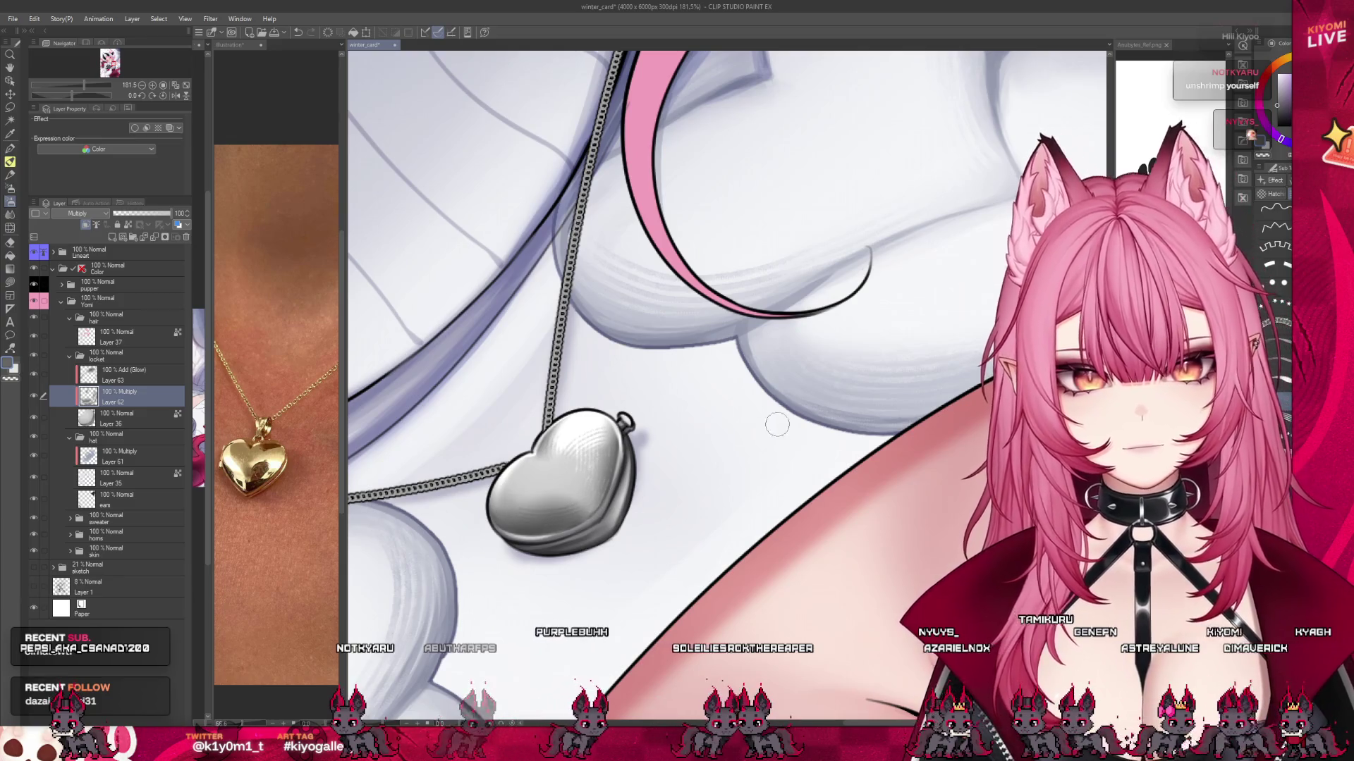
{"action": "scroll", "coordinate": [607, 397], "scroll_direction": "down", "scroll_amount": 3}
{"action": "scroll", "coordinate": [607, 397], "scroll_direction": "down", "scroll_amount": 10}
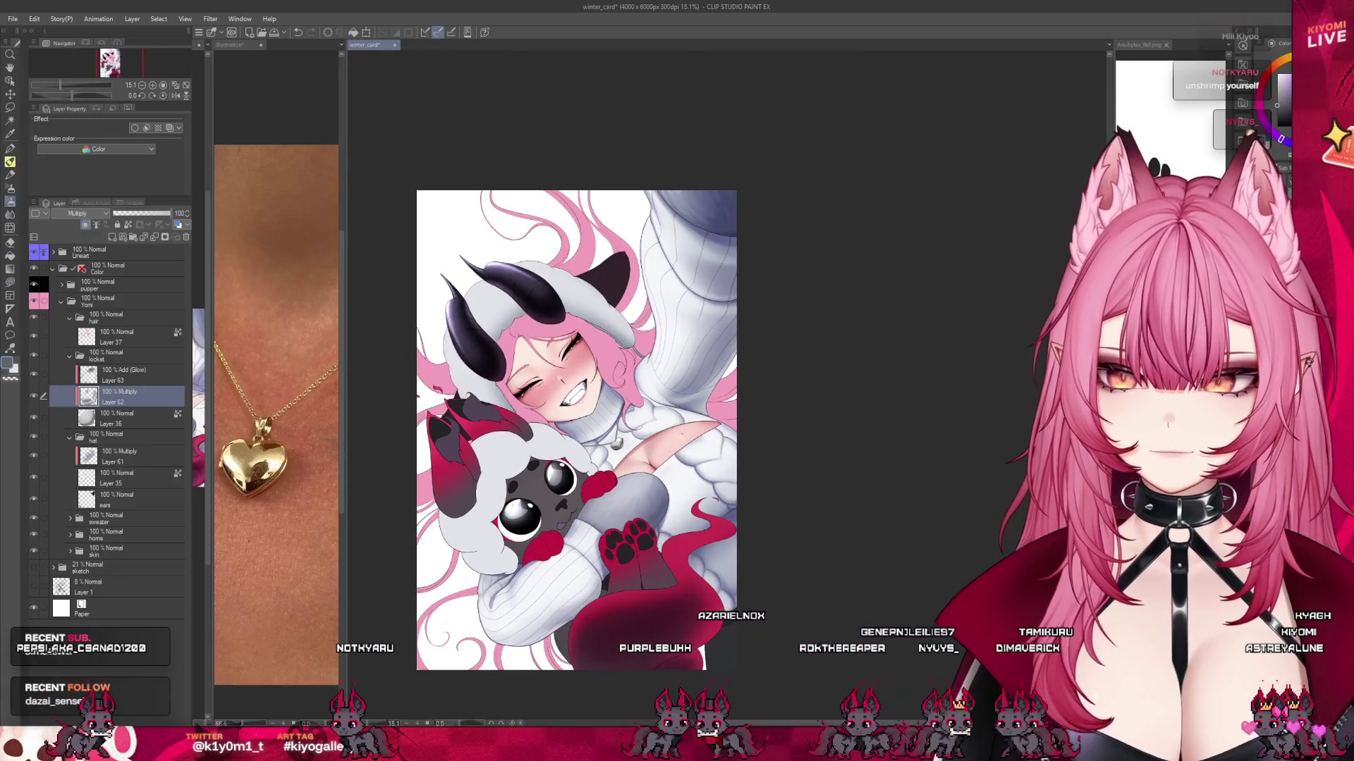
{"action": "scroll", "coordinate": [664, 426], "scroll_direction": "up", "scroll_amount": 3}
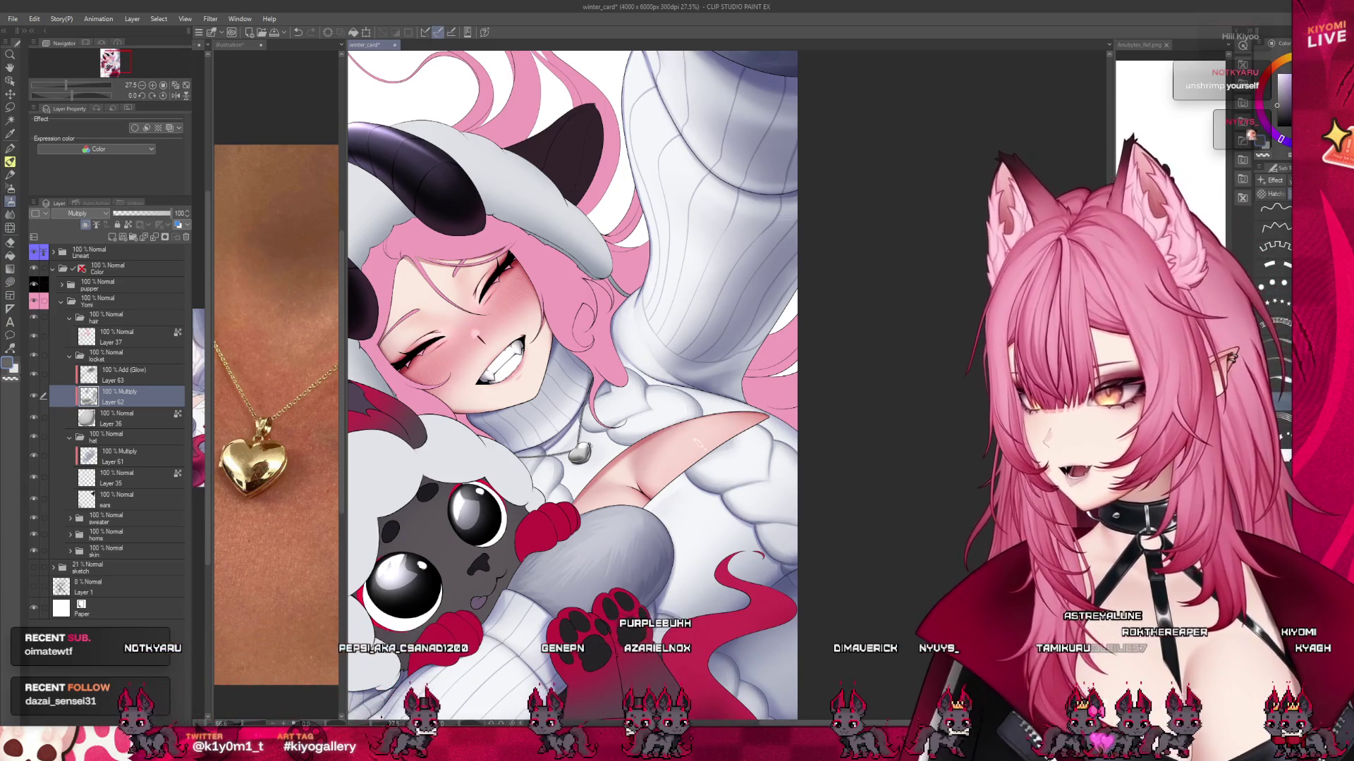
{"action": "key", "text": "ctrl+s"}
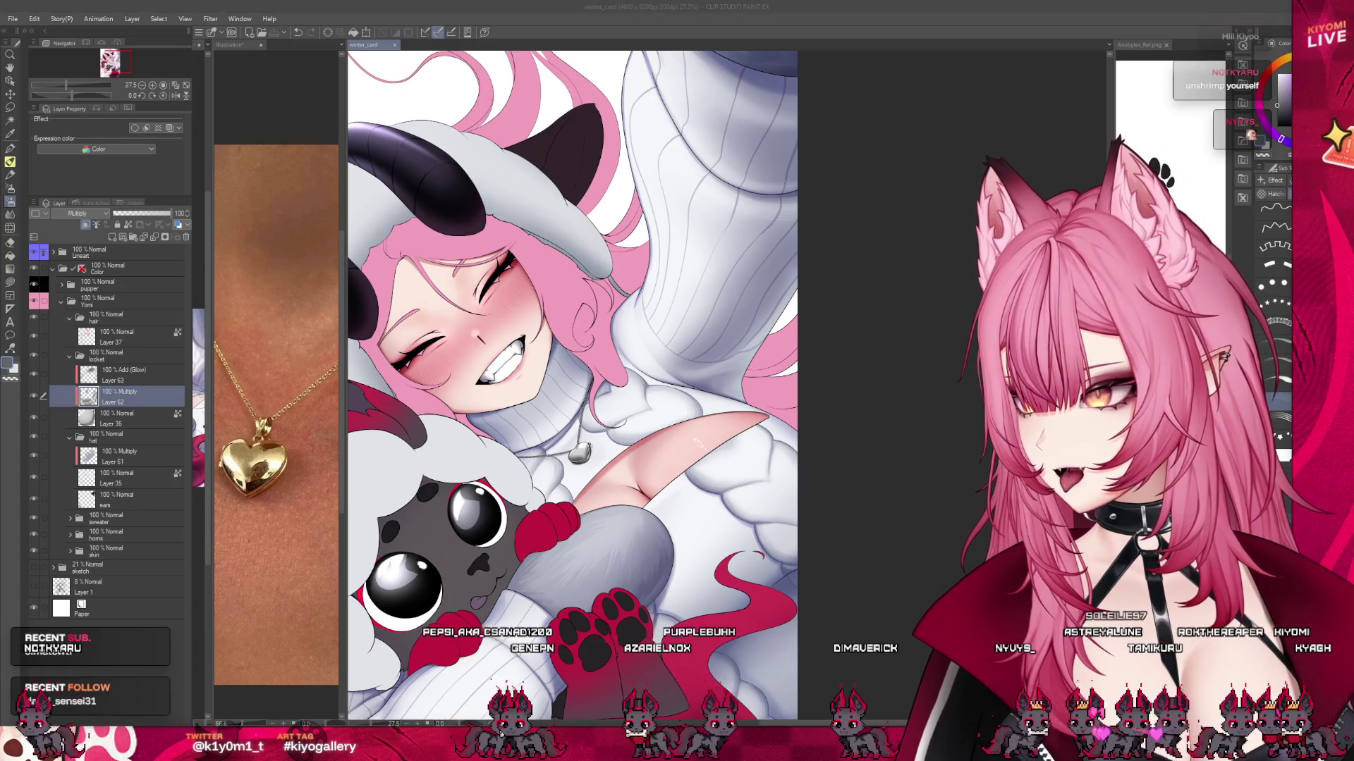